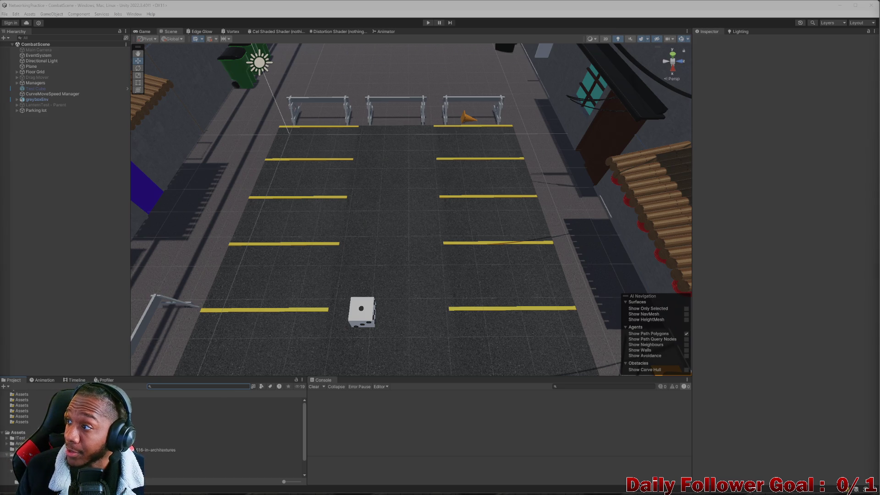
- Orbit the Scene view down to a low view of the parking lot
{"action": "scroll", "coordinate": [414, 290], "scroll_direction": "down", "scroll_amount": 5}
{"action": "mouse_move", "coordinate": [414, 290]}
{"action": "left_mouse_down"}
{"action": "mouse_move", "coordinate": [428, 236]}
{"action": "mouse_move", "coordinate": [416, 279]}
{"action": "mouse_move", "coordinate": [421, 258]}
{"action": "mouse_move", "coordinate": [390, 317]}
{"action": "mouse_move", "coordinate": [396, 254]}
{"action": "mouse_move", "coordinate": [367, 255]}
{"action": "mouse_move", "coordinate": [392, 213]}
{"action": "mouse_move", "coordinate": [387, 229]}
{"action": "mouse_move", "coordinate": [265, 275]}
{"action": "mouse_move", "coordinate": [287, 263]}
{"action": "mouse_move", "coordinate": [284, 256]}
{"action": "mouse_move", "coordinate": [292, 266]}
{"action": "mouse_move", "coordinate": [336, 267]}
{"action": "mouse_move", "coordinate": [365, 287]}
{"action": "mouse_move", "coordinate": [429, 232]}
{"action": "mouse_move", "coordinate": [399, 255]}
{"action": "mouse_move", "coordinate": [354, 242]}
{"action": "left_mouse_up"}
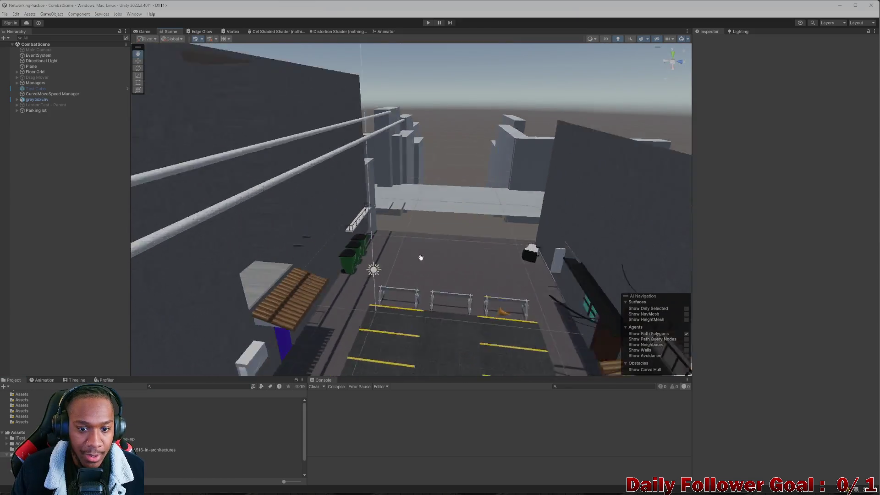
{"action": "scroll", "coordinate": [421, 258], "scroll_direction": "down", "scroll_amount": 3}
{"action": "scroll", "coordinate": [356, 244], "scroll_direction": "down", "scroll_amount": 3}
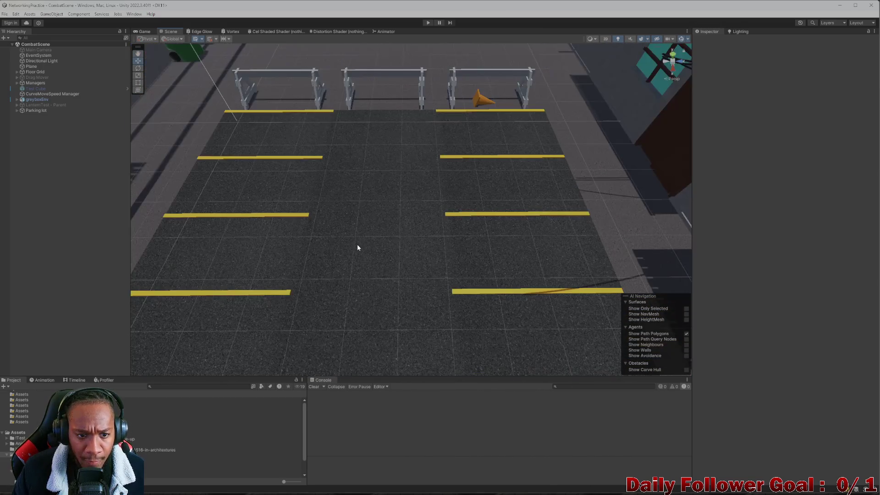
- Start a Windows app search for 'ins'
{"action": "mouse_move", "coordinate": [348, 482]}
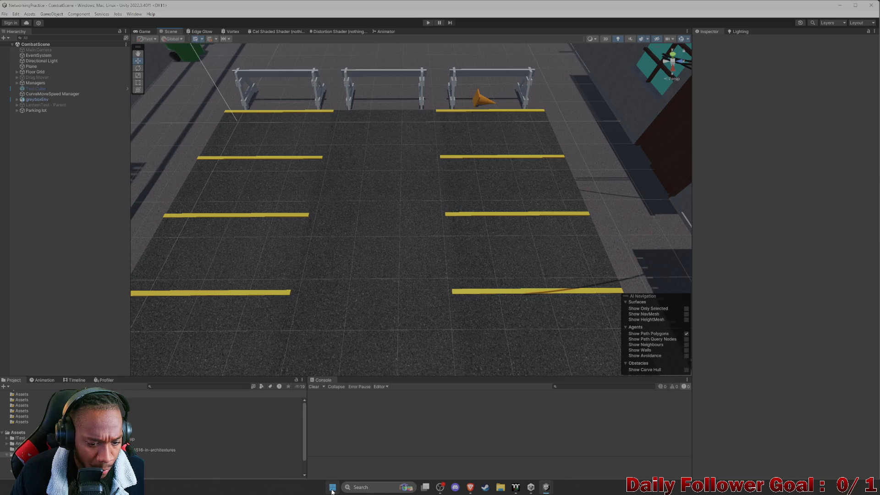
{"action": "left_click", "coordinate": [332, 489]}
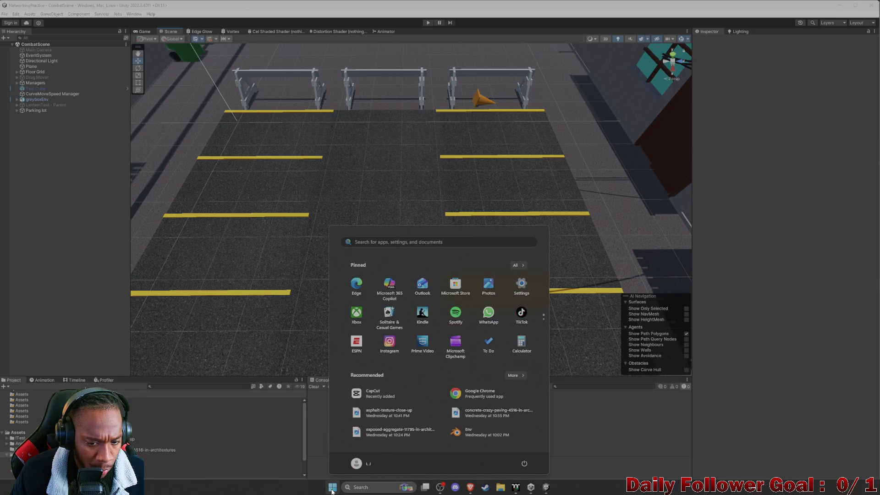
{"action": "type", "text": "instaMAT Studio"}
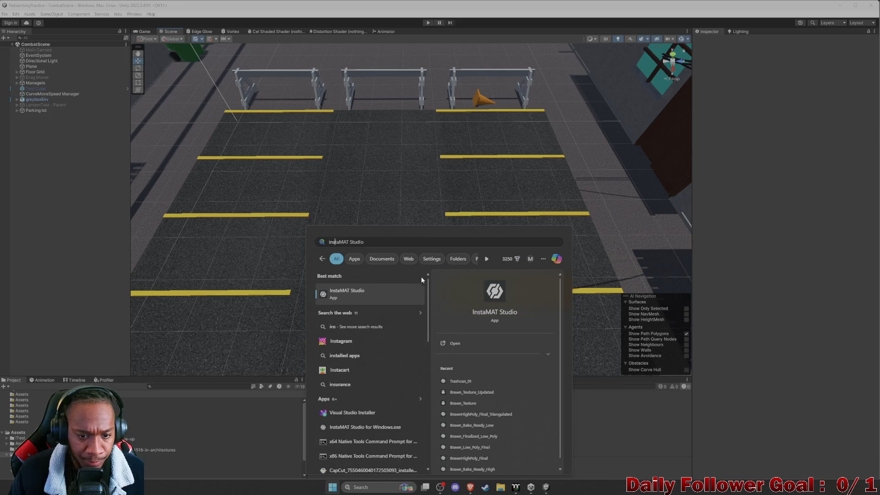
- Frame the greybox environment and select the parking-lot floor Plane to inspect it
{"action": "left_click", "coordinate": [378, 162]}
{"action": "key", "text": "f"}
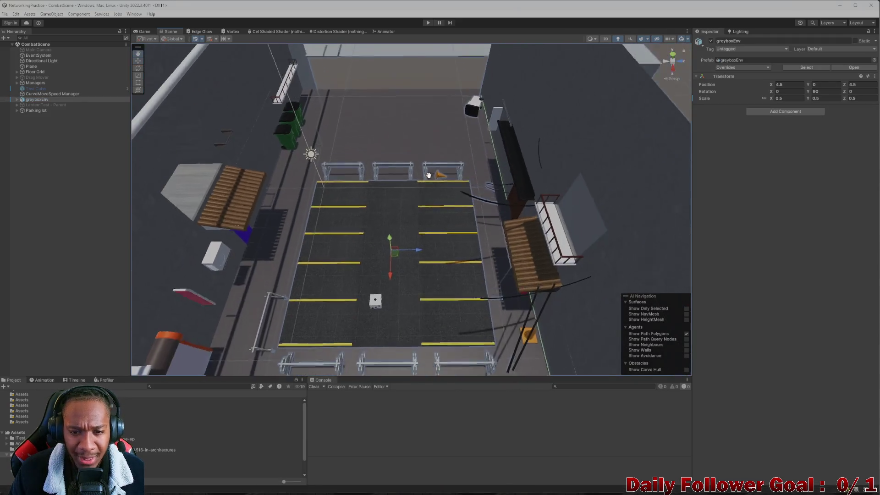
{"action": "scroll", "coordinate": [402, 241], "scroll_direction": "down", "scroll_amount": 2}
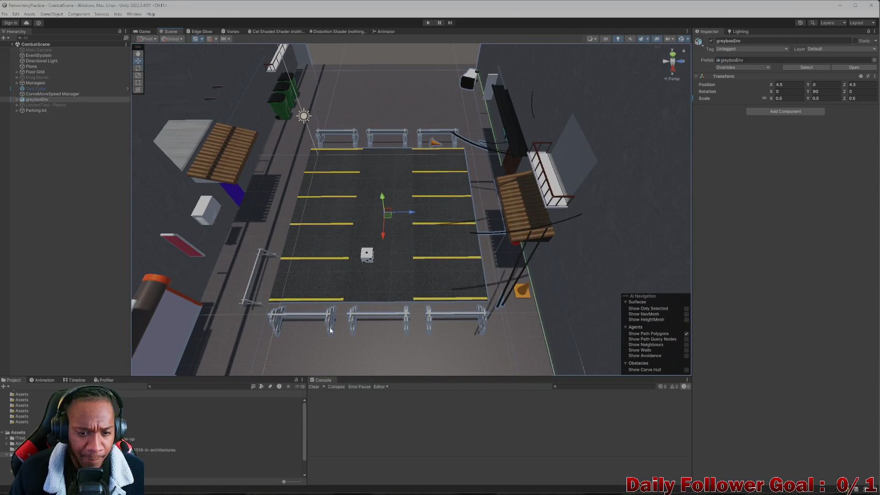
{"action": "scroll", "coordinate": [371, 214], "scroll_direction": "up", "scroll_amount": 3}
{"action": "scroll", "coordinate": [371, 215], "scroll_direction": "down", "scroll_amount": 2}
{"action": "scroll", "coordinate": [351, 248], "scroll_direction": "up", "scroll_amount": 3}
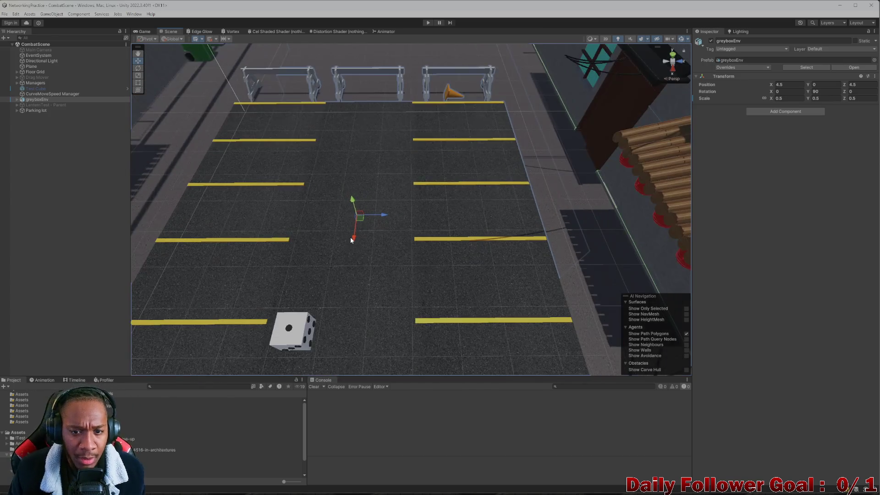
{"action": "left_click_drag", "start_coordinate": [353, 327], "coordinate": [355, 249]}
{"action": "scroll", "coordinate": [353, 256], "scroll_direction": "down", "scroll_amount": 5}
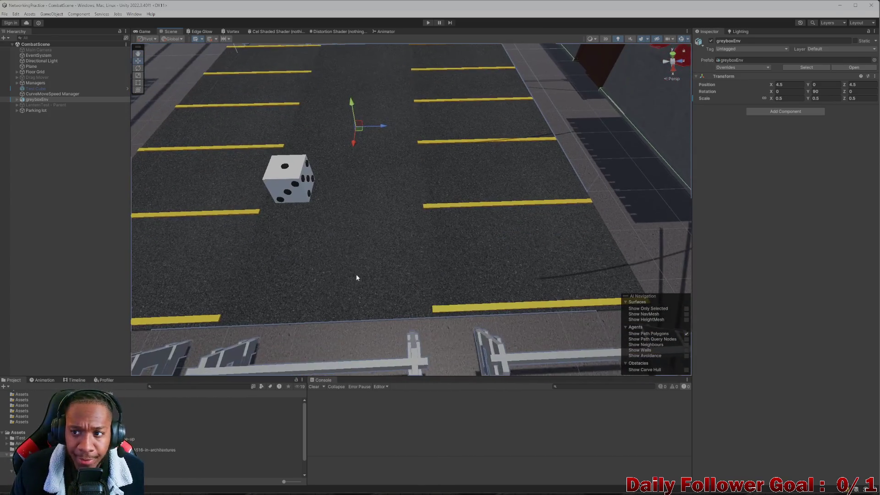
{"action": "left_click", "coordinate": [377, 260]}
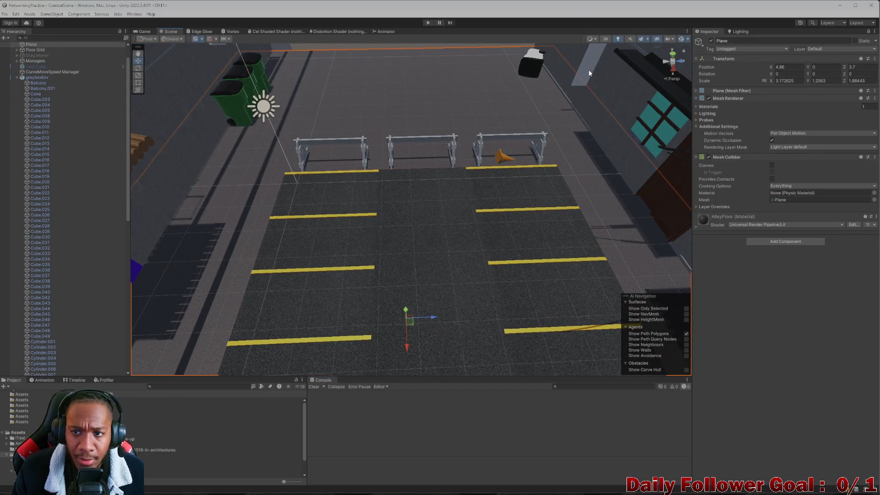
- Minimize Unity, close Unity Hub, and open the recent Env.blend from Start
{"action": "left_click", "coordinate": [839, 5]}
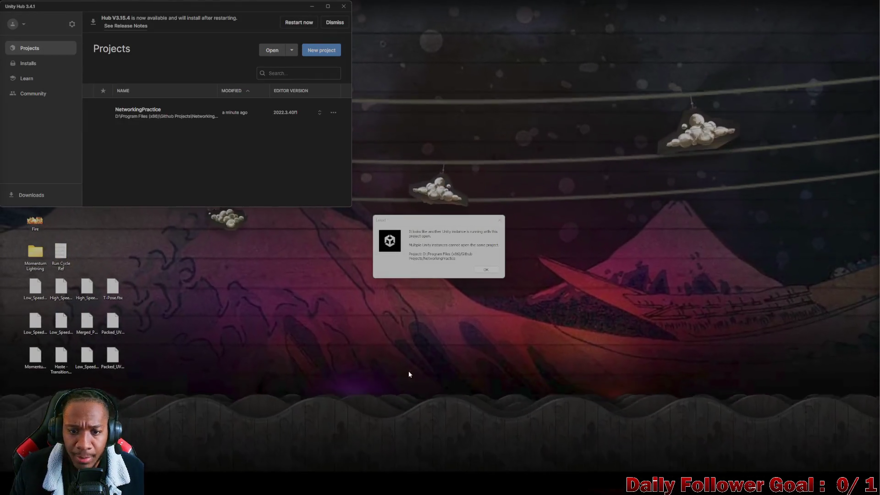
{"action": "left_click", "coordinate": [343, 6]}
{"action": "key", "text": "super"}
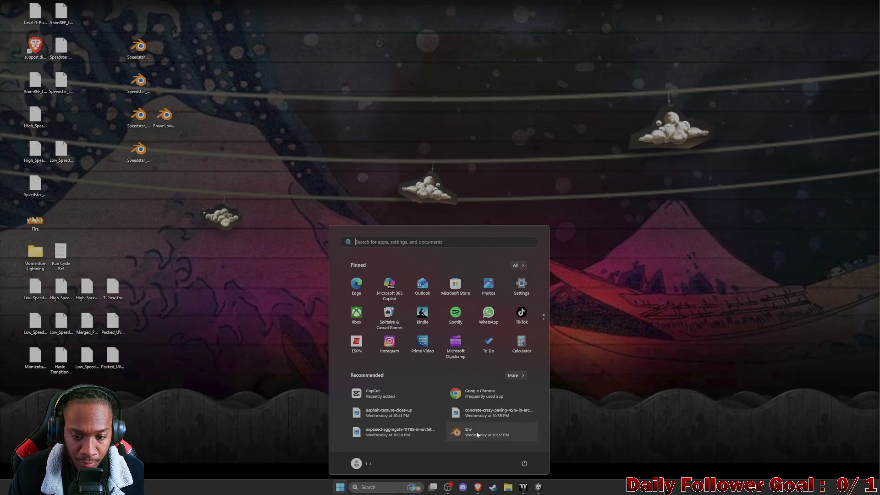
{"action": "left_click", "coordinate": [477, 430]}
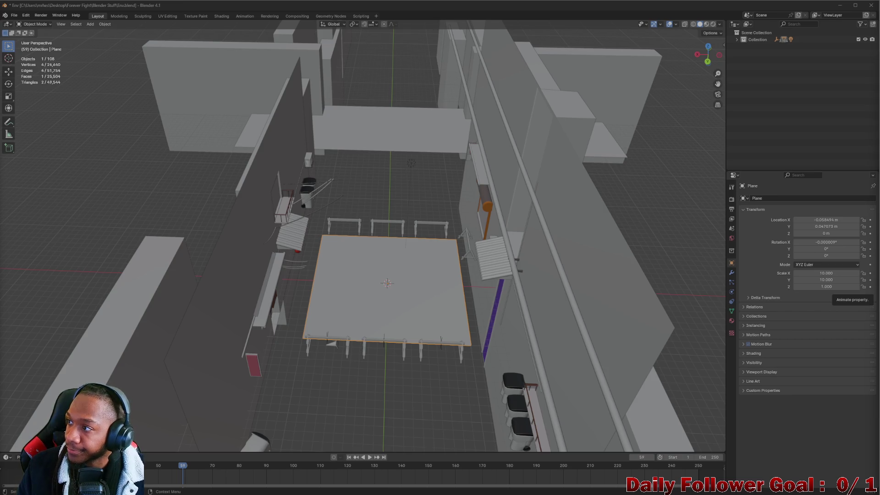
- Orbit the Blender viewport from a top-down to an eye-level view of the floor plane
{"action": "scroll", "coordinate": [378, 274], "scroll_direction": "up", "scroll_amount": 4}
{"action": "right_click", "coordinate": [355, 296]}
{"action": "mouse_move", "coordinate": [383, 259]}
{"action": "left_mouse_down"}
{"action": "mouse_move", "coordinate": [386, 249]}
{"action": "mouse_move", "coordinate": [403, 307]}
{"action": "left_mouse_up"}
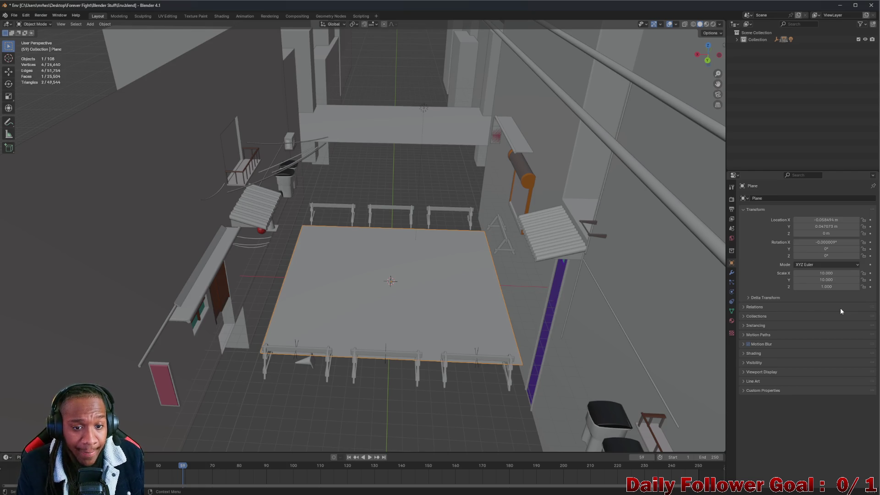
{"action": "scroll", "coordinate": [488, 193], "scroll_direction": "down", "scroll_amount": 5}
{"action": "left_click_drag", "start_coordinate": [329, 169], "coordinate": [402, 247]}
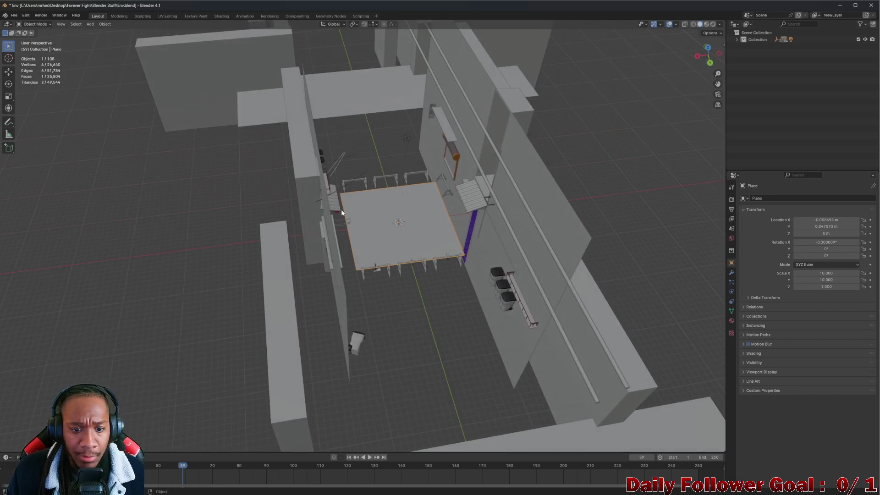
{"action": "scroll", "coordinate": [407, 246], "scroll_direction": "up", "scroll_amount": 2}
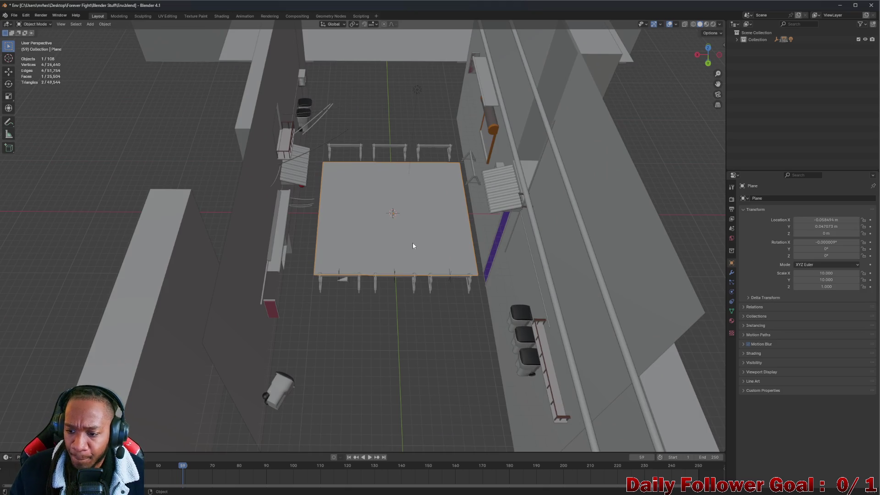
{"action": "mouse_move", "coordinate": [419, 264]}
{"action": "left_mouse_down"}
{"action": "mouse_move", "coordinate": [419, 228]}
{"action": "mouse_move", "coordinate": [476, 227]}
{"action": "mouse_move", "coordinate": [476, 271]}
{"action": "left_mouse_up"}
- Set the plane's Scale Z to 10, revert it to 1, and bring up File > Export
{"action": "left_click", "coordinate": [825, 286]}
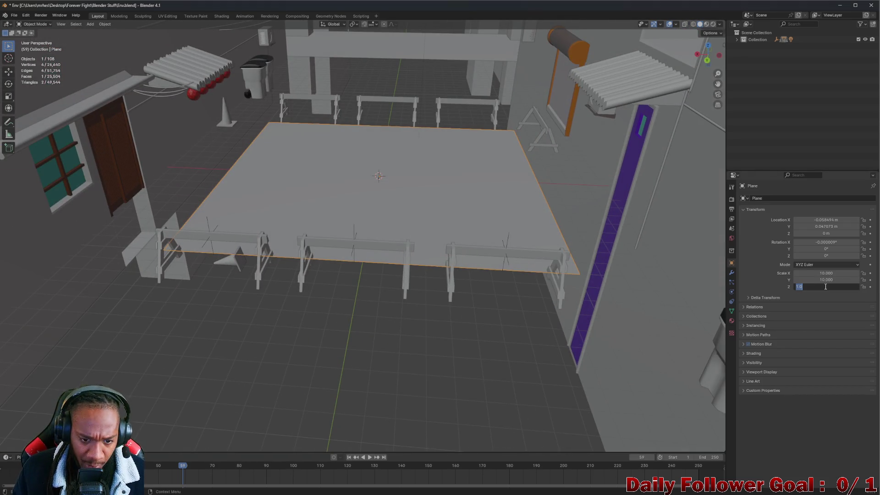
{"action": "type", "text": "10"}
{"action": "key", "text": "Return"}
{"action": "mouse_move", "coordinate": [499, 266]}
{"action": "left_mouse_down"}
{"action": "mouse_move", "coordinate": [506, 183]}
{"action": "mouse_move", "coordinate": [508, 275]}
{"action": "left_mouse_up"}
{"action": "left_click", "coordinate": [846, 285]}
{"action": "type", "text": "1"}
{"action": "key", "text": "Return"}
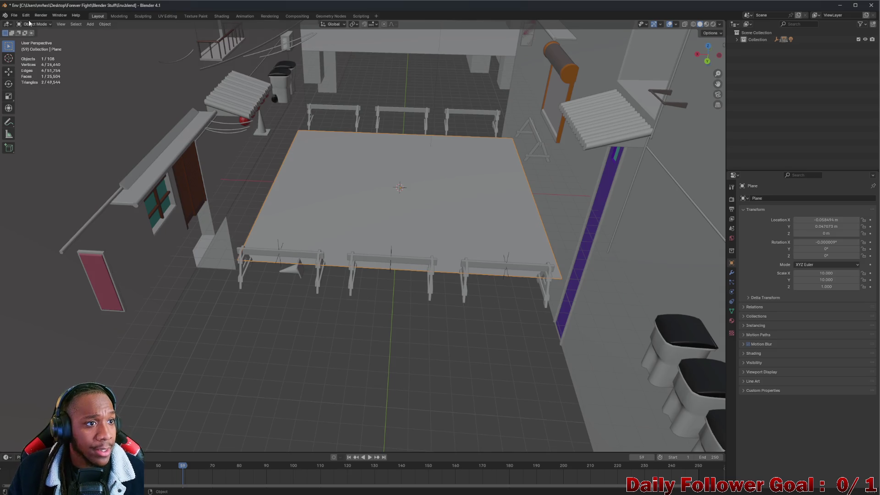
{"action": "left_click", "coordinate": [14, 16]}
{"action": "mouse_move", "coordinate": [44, 114]}
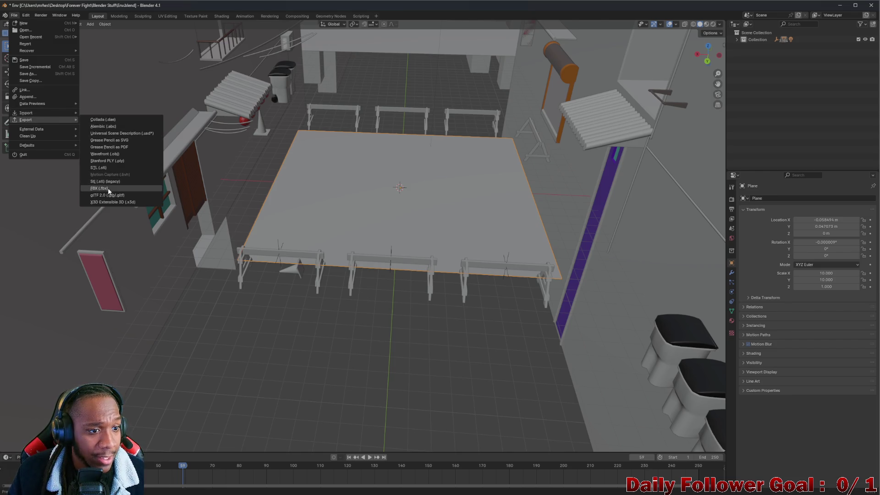
- Export the floor plane as FBX, then minimize Blender
{"action": "left_click", "coordinate": [108, 188]}
{"action": "left_click_drag", "start_coordinate": [389, 89], "coordinate": [237, 119]}
{"action": "key", "text": "Escape"}
{"action": "key", "text": "KP_Decimal"}
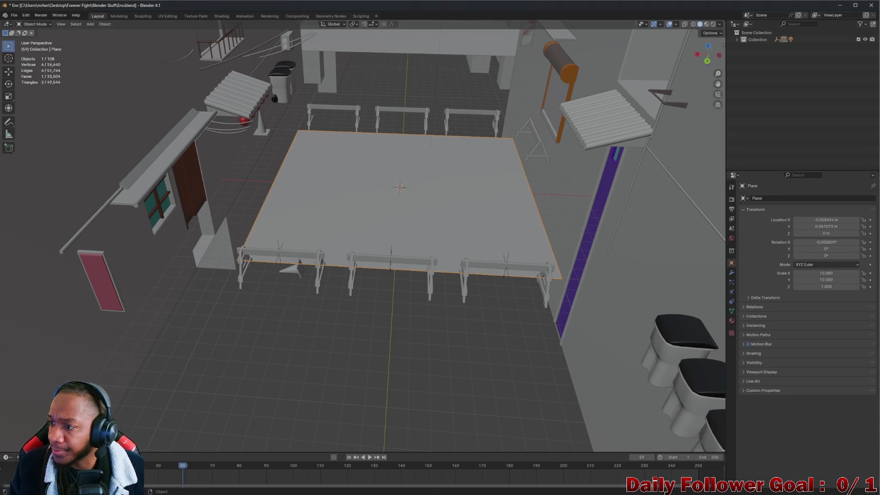
{"action": "left_click", "coordinate": [840, 5]}
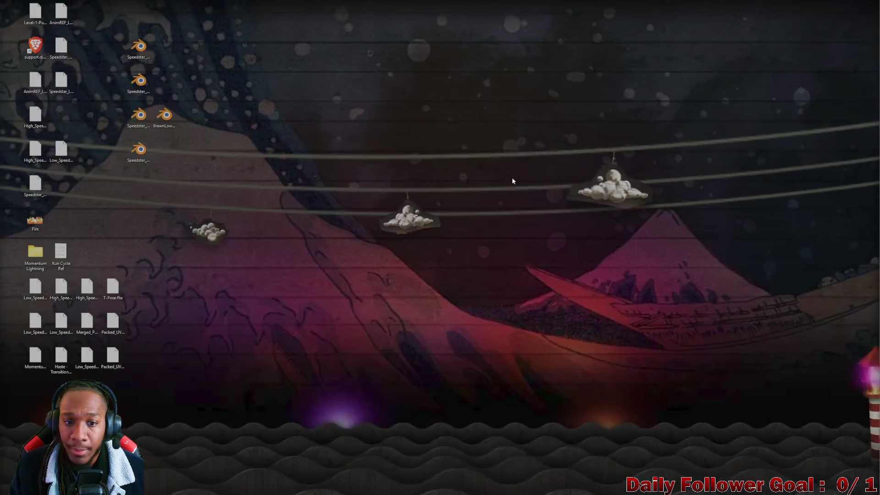
- Search 'insta', launch InstaMAT Studio, and start a new project
{"action": "left_click", "coordinate": [333, 486]}
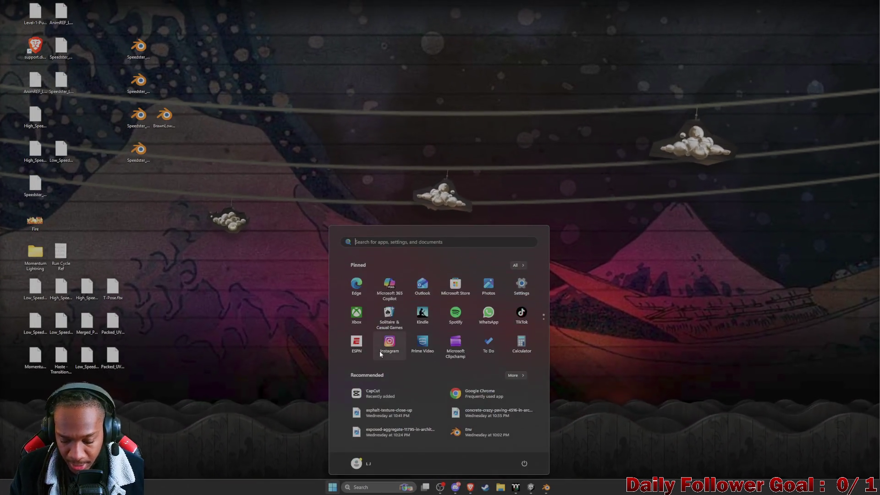
{"action": "type", "text": "instaMAT Studio"}
{"action": "left_click", "coordinate": [346, 295]}
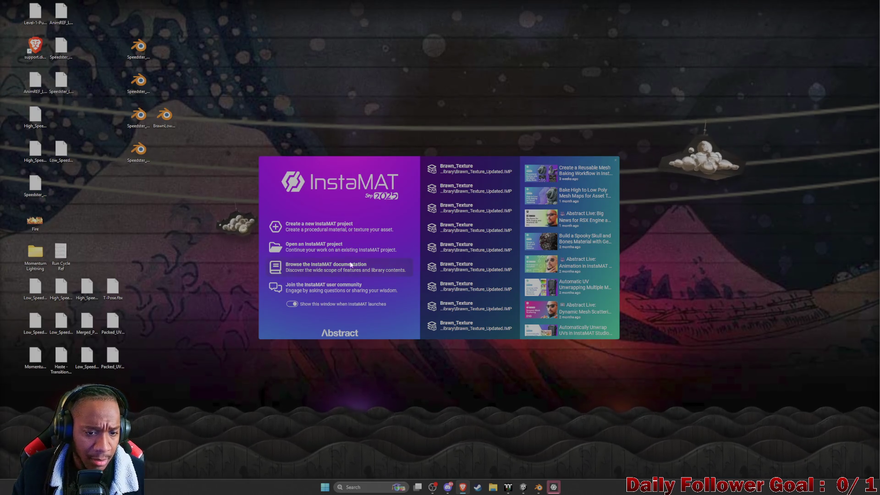
{"action": "left_click", "coordinate": [334, 229]}
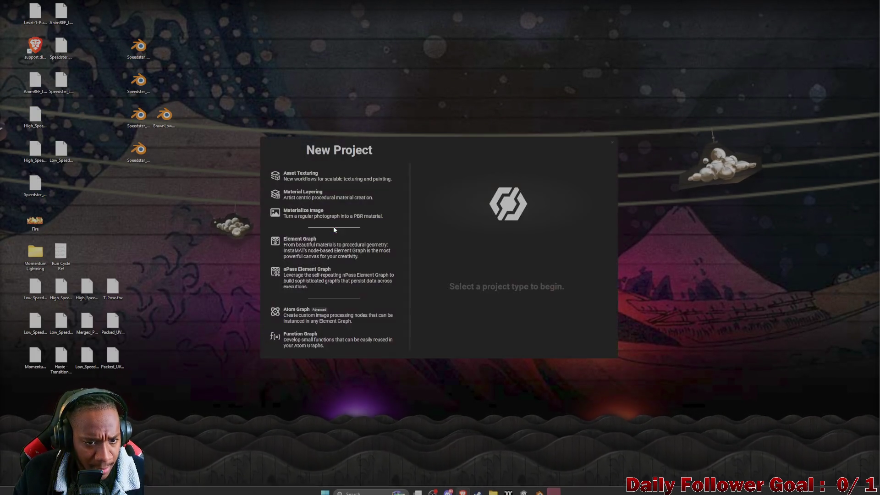
- Choose the Asset Texturing project type and name it FloorPlane
{"action": "left_click", "coordinate": [323, 176]}
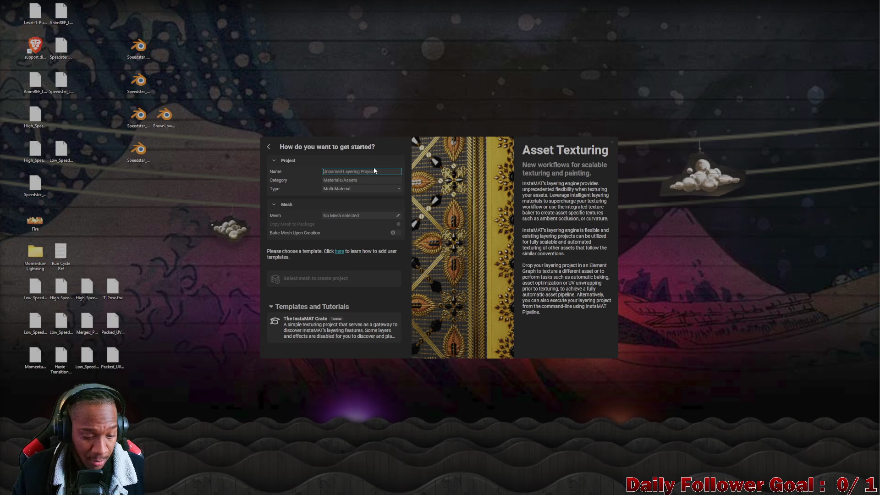
{"action": "type", "text": "f"}
{"action": "key", "text": "BackSpace"}
{"action": "key", "text": "BackSpace"}
{"action": "key", "text": "BackSpace"}
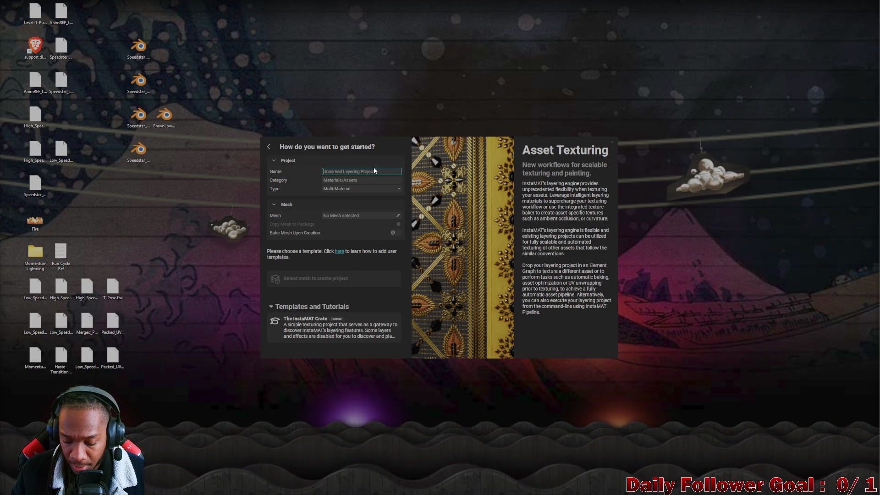
{"action": "type", "text": "F"}
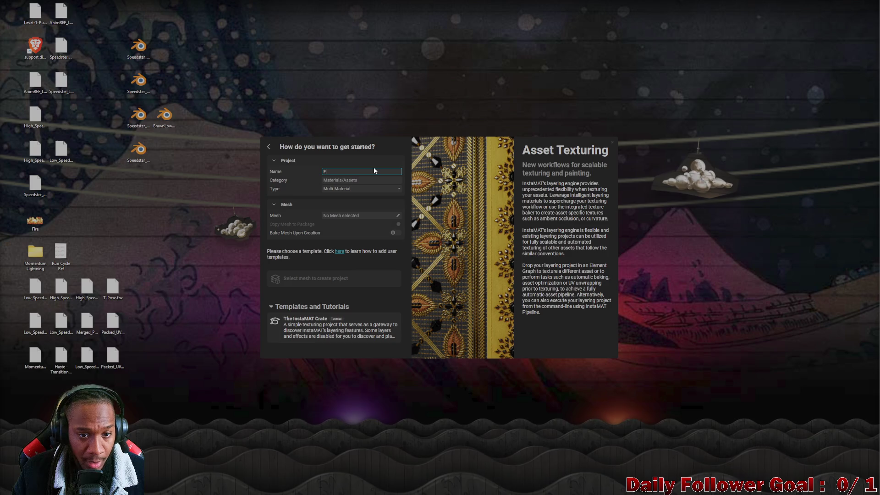
{"action": "type", "text": "loorPlane"}
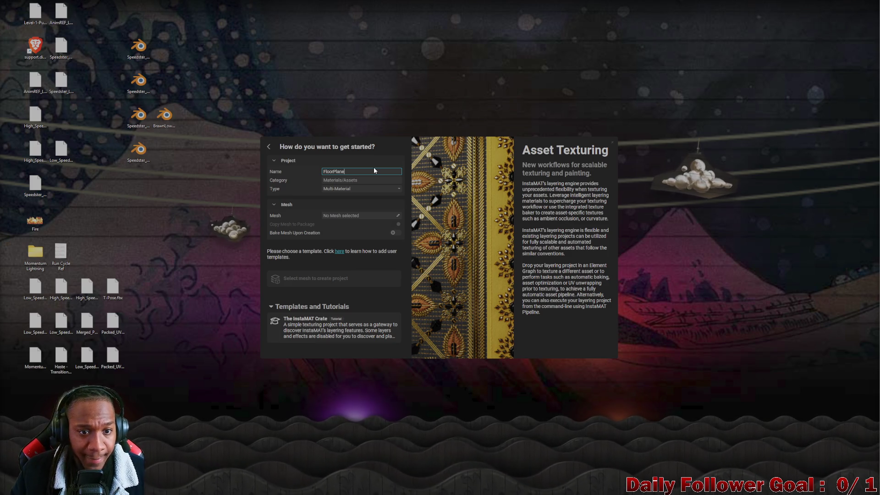
- Load FloorPlane.fbx from a local file as the mesh and create the project without a template
{"action": "left_click", "coordinate": [358, 215]}
{"action": "left_click", "coordinate": [398, 216]}
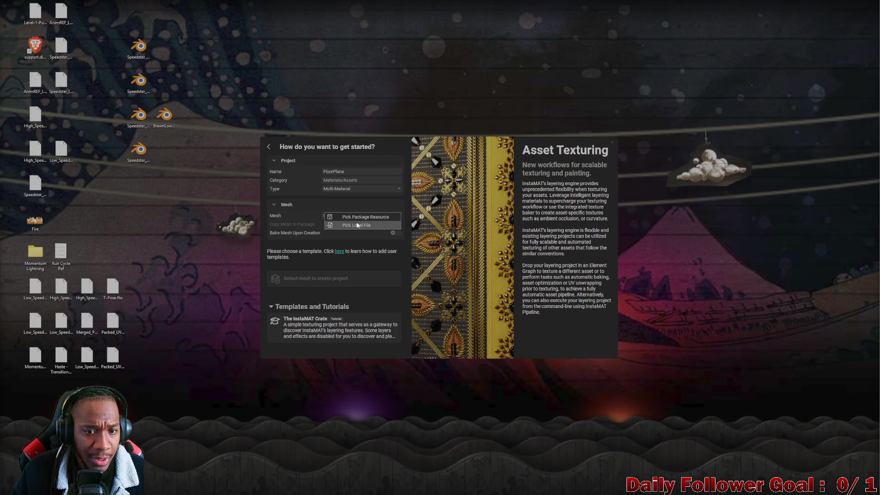
{"action": "left_click", "coordinate": [372, 225]}
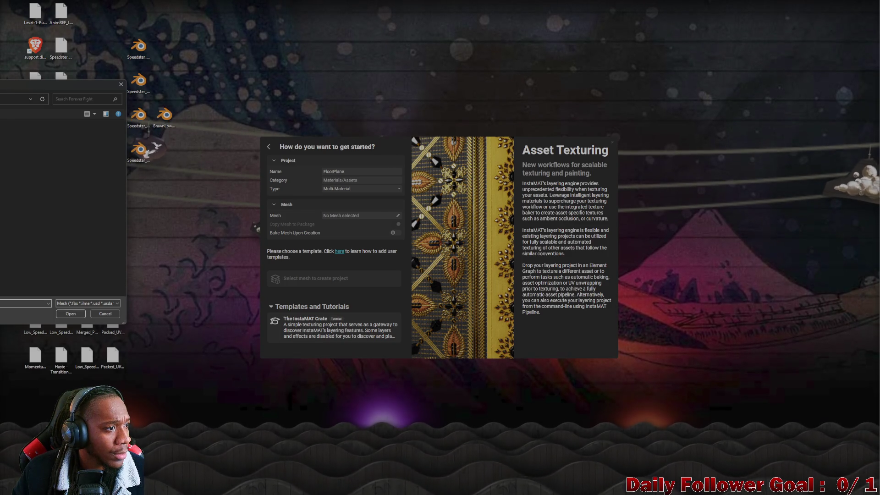
{"action": "key", "text": "Return"}
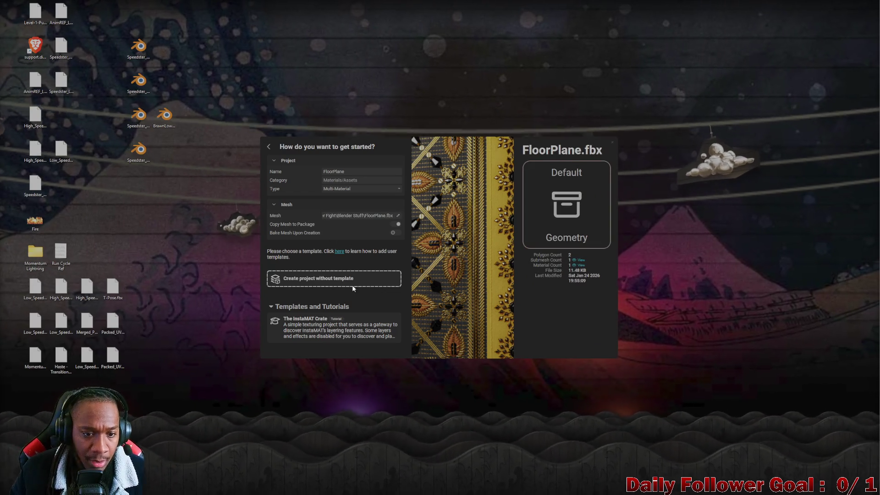
{"action": "left_click", "coordinate": [352, 281]}
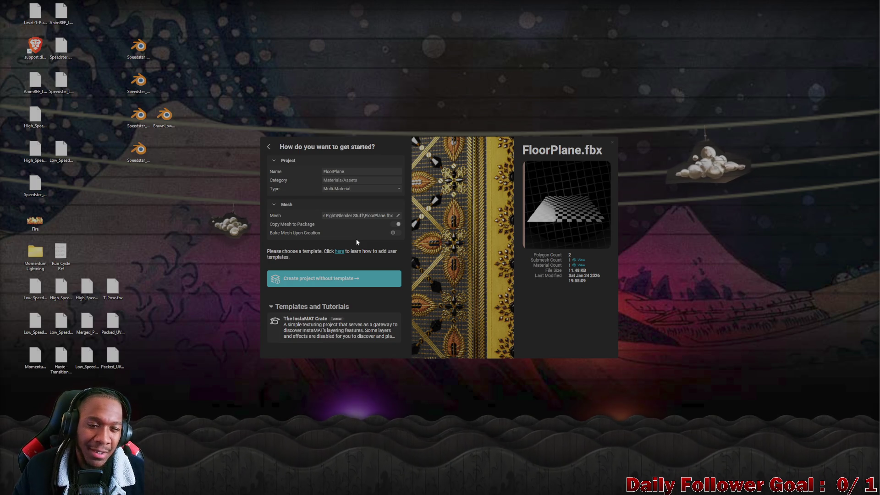
{"action": "left_click", "coordinate": [335, 280]}
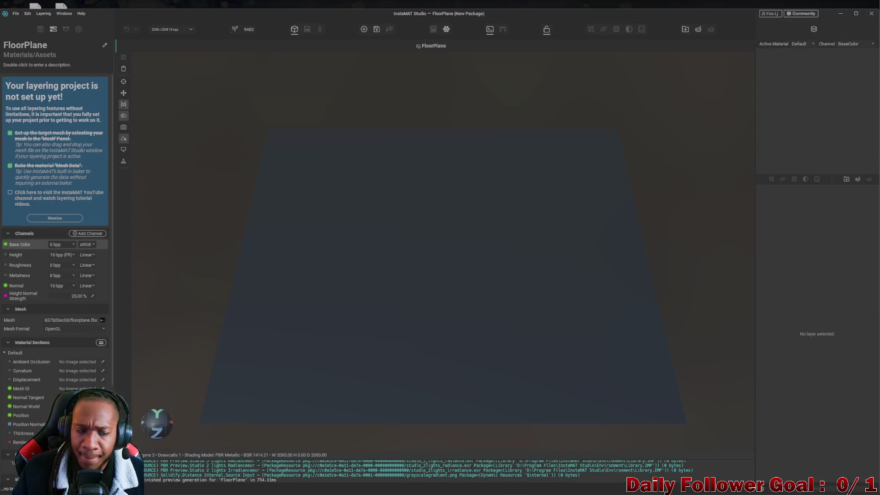
- Maximise the FloorPlane window and orbit and pan to frame the floor plane
{"action": "mouse_move", "coordinate": [381, 262]}
{"action": "left_mouse_down"}
{"action": "mouse_move", "coordinate": [389, 239]}
{"action": "mouse_move", "coordinate": [377, 261]}
{"action": "mouse_move", "coordinate": [410, 283]}
{"action": "mouse_move", "coordinate": [418, 205]}
{"action": "mouse_move", "coordinate": [402, 190]}
{"action": "mouse_move", "coordinate": [385, 229]}
{"action": "mouse_move", "coordinate": [360, 251]}
{"action": "left_mouse_up"}
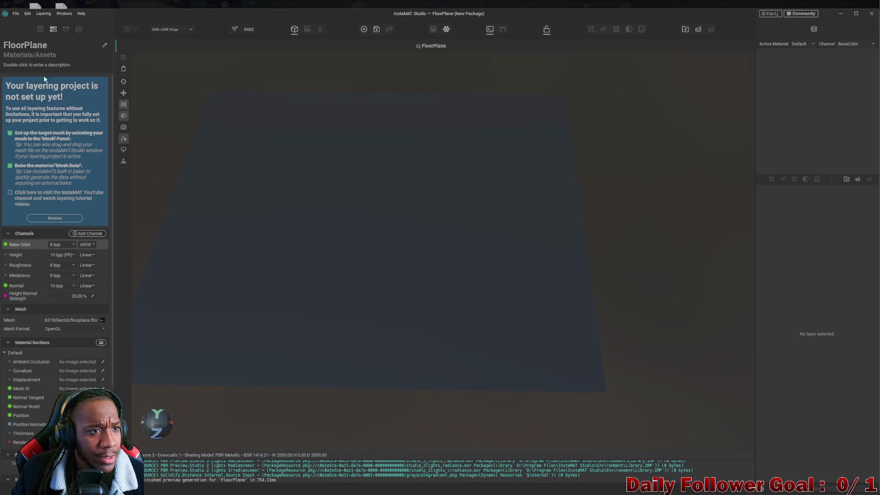
{"action": "double_click", "coordinate": [548, 18]}
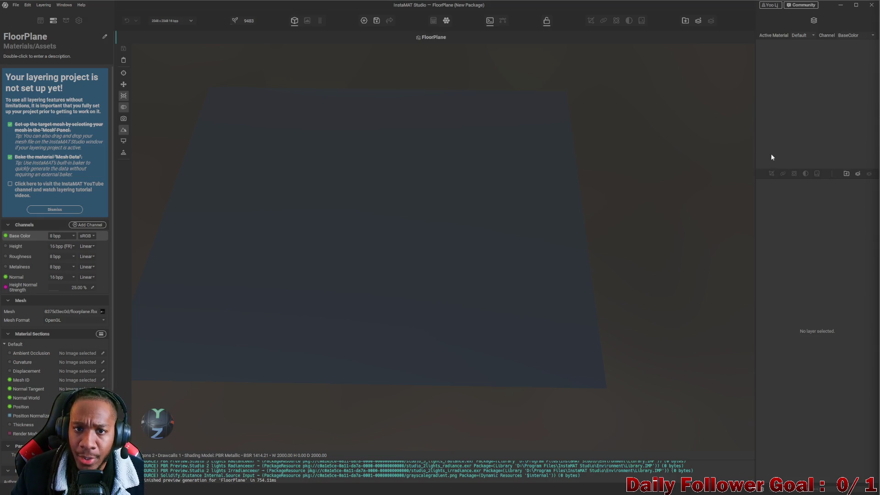
{"action": "left_click_drag", "start_coordinate": [356, 112], "coordinate": [422, 143]}
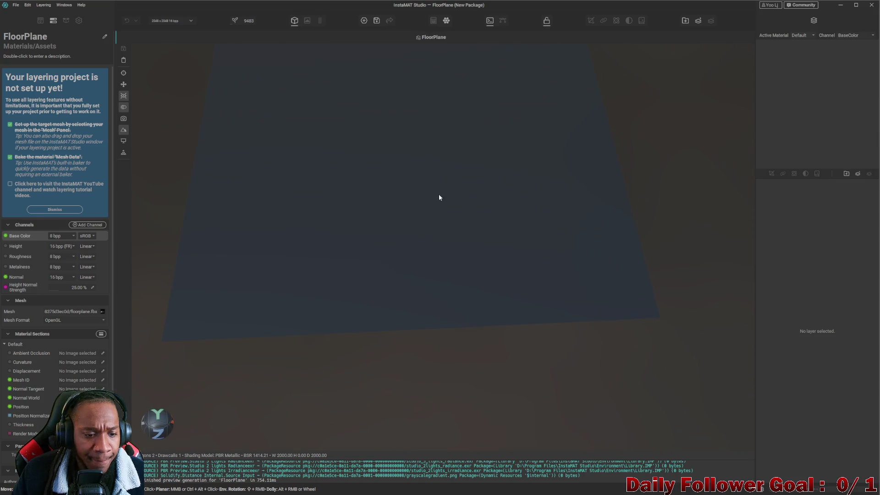
{"action": "left_click_drag", "start_coordinate": [439, 197], "coordinate": [445, 216]}
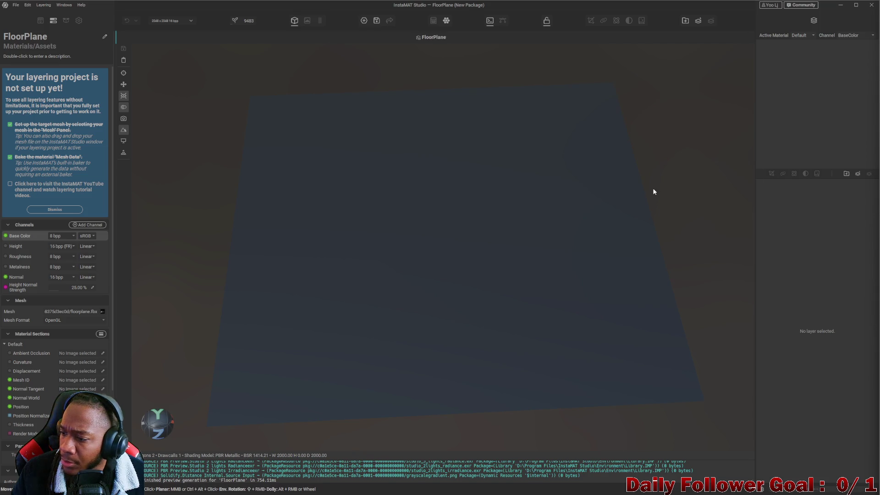
{"action": "mouse_move", "coordinate": [405, 247]}
{"action": "left_mouse_down"}
{"action": "mouse_move", "coordinate": [412, 260]}
{"action": "mouse_move", "coordinate": [382, 251]}
{"action": "mouse_move", "coordinate": [399, 244]}
{"action": "left_mouse_up"}
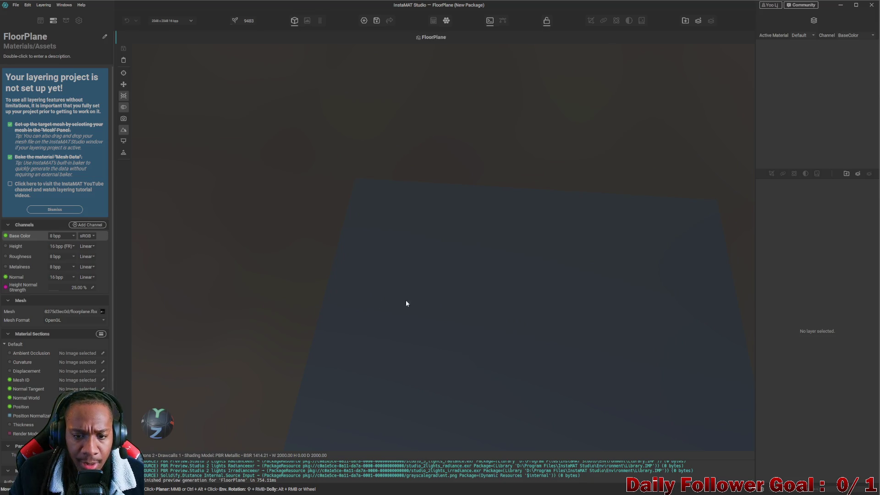
{"action": "left_click_drag", "start_coordinate": [371, 266], "coordinate": [76, 122]}
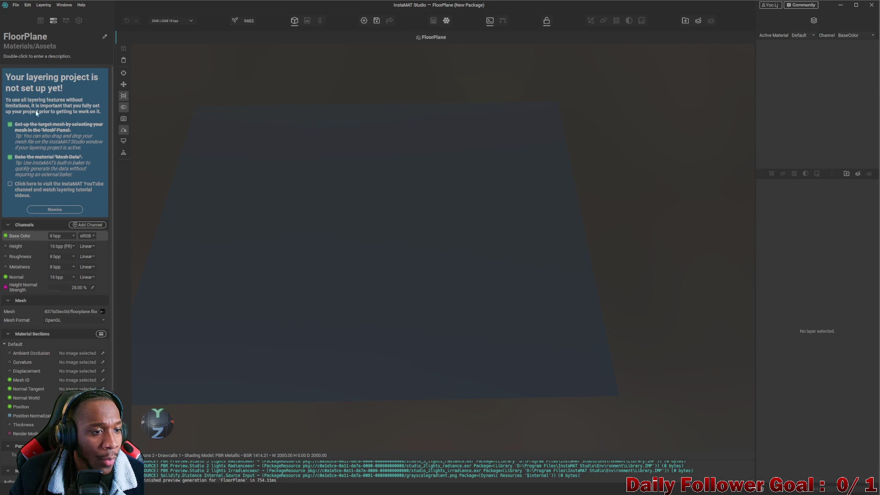
{"action": "scroll", "coordinate": [36, 173], "scroll_direction": "down", "scroll_amount": 3}
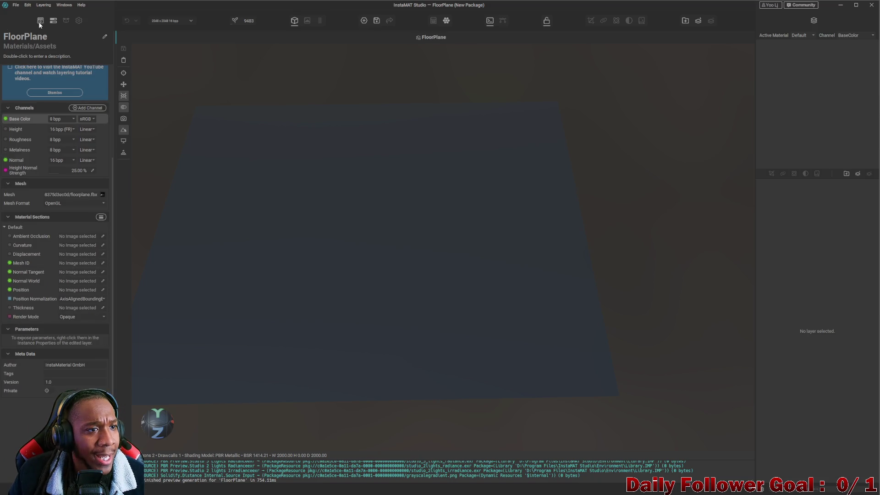
- Open the Library and expand Materials > Ground > Asphalt
{"action": "left_click", "coordinate": [65, 21]}
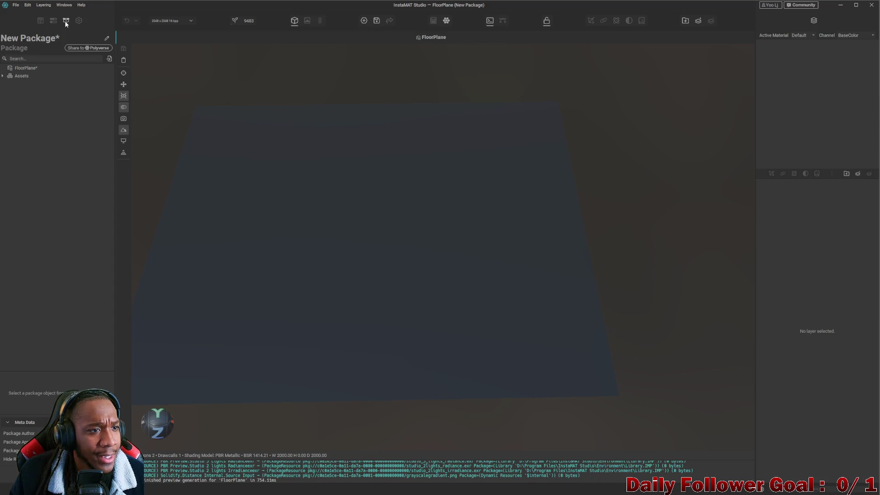
{"action": "left_click", "coordinate": [40, 21]}
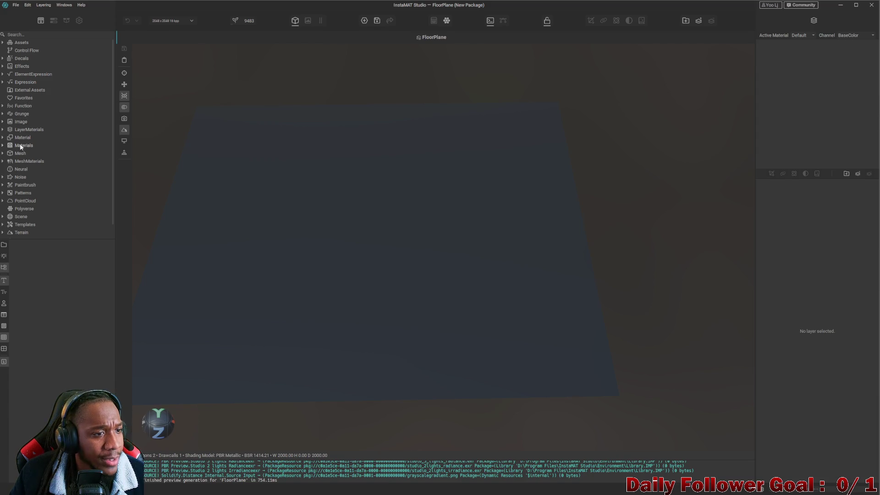
{"action": "left_click", "coordinate": [3, 146]}
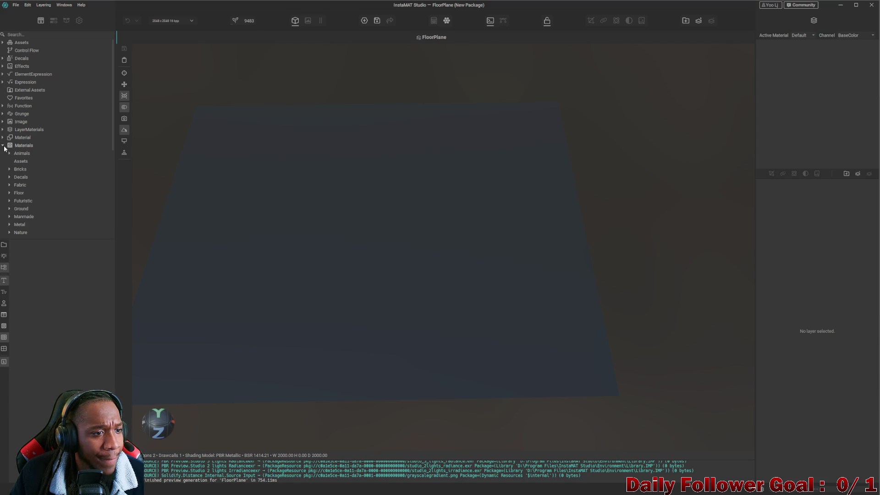
{"action": "scroll", "coordinate": [8, 174], "scroll_direction": "down", "scroll_amount": 1}
{"action": "left_click", "coordinate": [10, 186]}
{"action": "scroll", "coordinate": [19, 191], "scroll_direction": "down", "scroll_amount": 1}
{"action": "left_click", "coordinate": [33, 171]}
- Apply the Asphalt material to the floor plane, inspect it, then undo it
{"action": "mouse_move", "coordinate": [25, 256]}
{"action": "left_mouse_down"}
{"action": "mouse_move", "coordinate": [252, 272]}
{"action": "mouse_move", "coordinate": [230, 280]}
{"action": "left_mouse_up"}
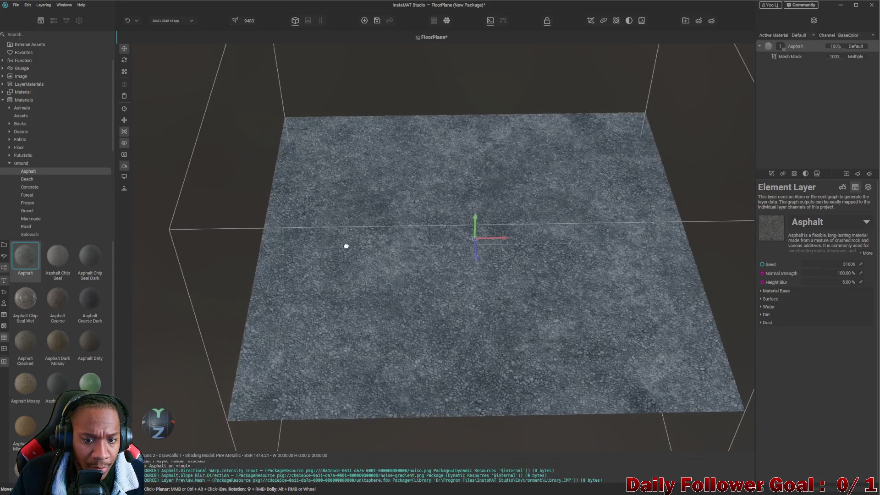
{"action": "scroll", "coordinate": [334, 243], "scroll_direction": "up", "scroll_amount": 5}
{"action": "scroll", "coordinate": [465, 315], "scroll_direction": "up", "scroll_amount": 5}
{"action": "scroll", "coordinate": [449, 319], "scroll_direction": "down", "scroll_amount": 3}
{"action": "scroll", "coordinate": [412, 275], "scroll_direction": "down", "scroll_amount": 3}
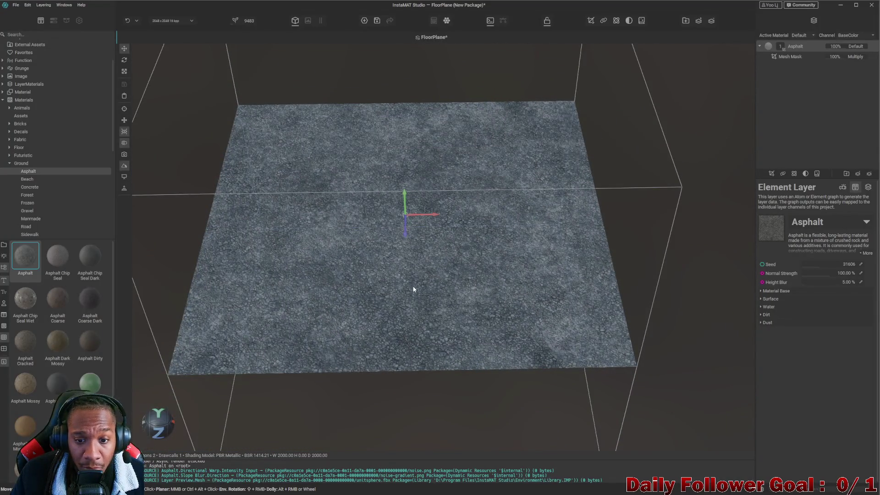
{"action": "scroll", "coordinate": [407, 290], "scroll_direction": "up", "scroll_amount": 4}
{"action": "mouse_move", "coordinate": [393, 285]}
{"action": "left_mouse_down"}
{"action": "mouse_move", "coordinate": [375, 191]}
{"action": "mouse_move", "coordinate": [361, 181]}
{"action": "mouse_move", "coordinate": [407, 253]}
{"action": "mouse_move", "coordinate": [443, 228]}
{"action": "mouse_move", "coordinate": [448, 258]}
{"action": "left_mouse_up"}
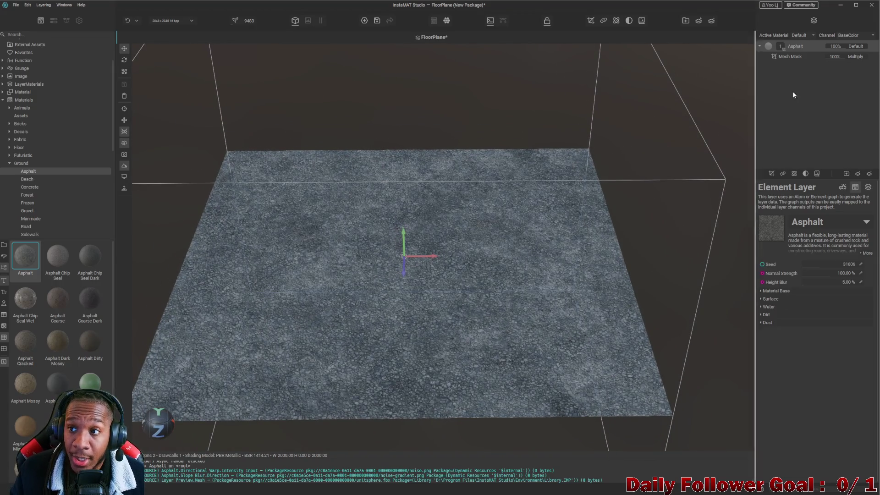
{"action": "key", "text": "ctrl+z"}
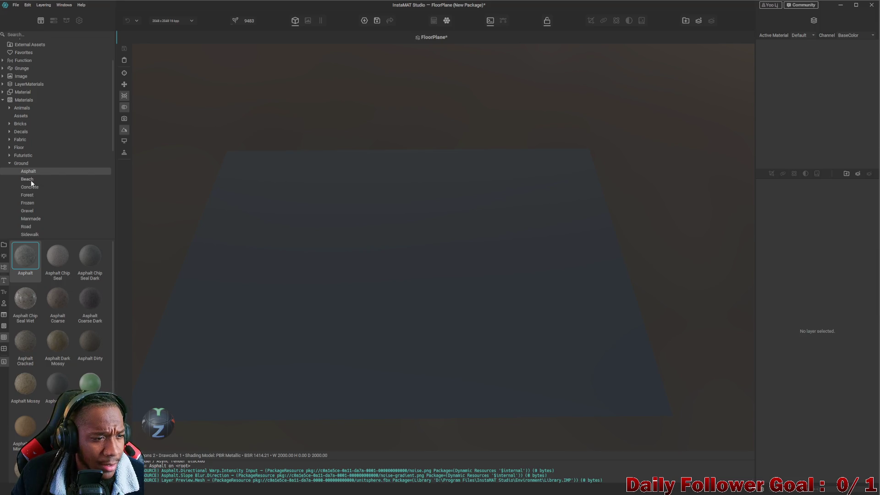
- Browse the Ground subfolders through to Road and apply Bicycle Path Blue to the floor plane
{"action": "scroll", "coordinate": [31, 183], "scroll_direction": "down", "scroll_amount": 1}
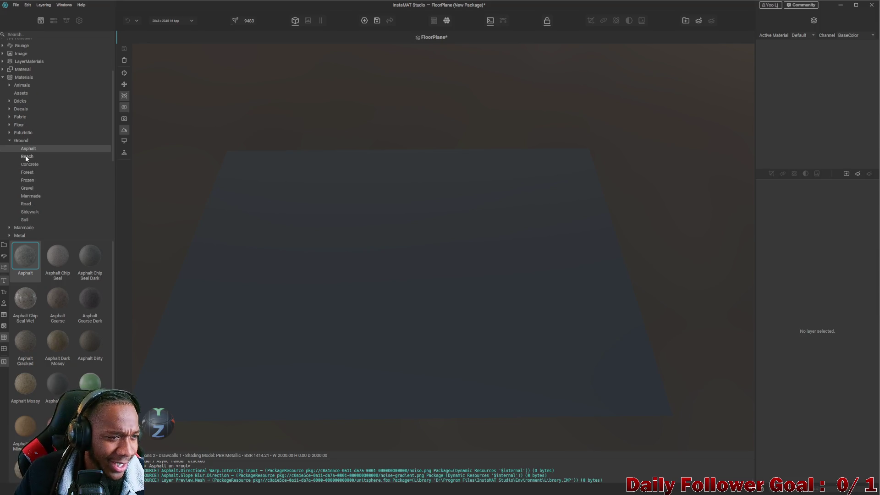
{"action": "left_click", "coordinate": [29, 164]}
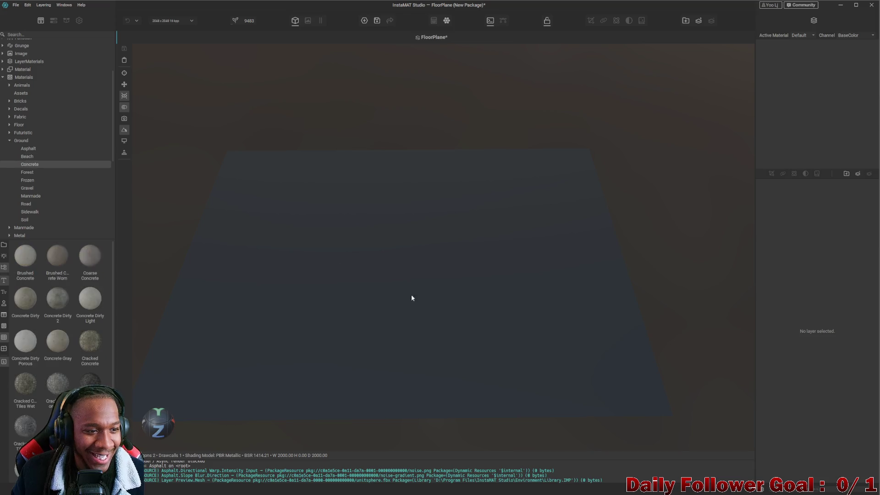
{"action": "left_click", "coordinate": [28, 149]}
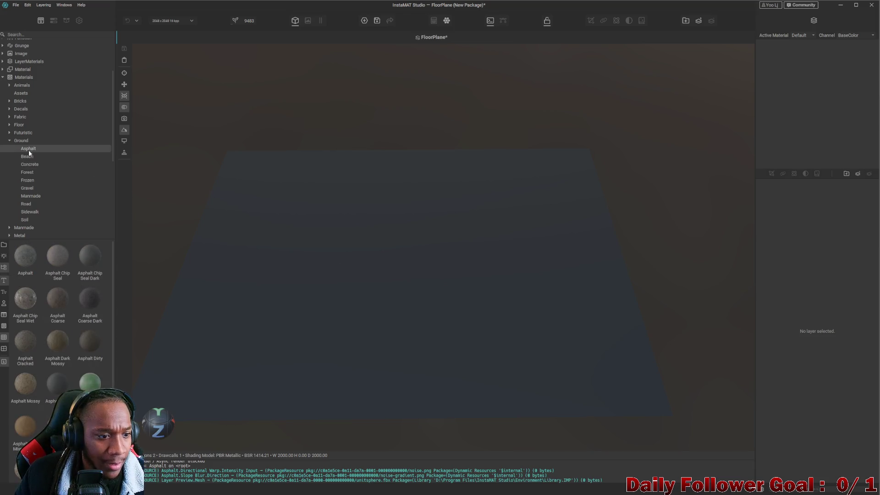
{"action": "left_click", "coordinate": [27, 157]}
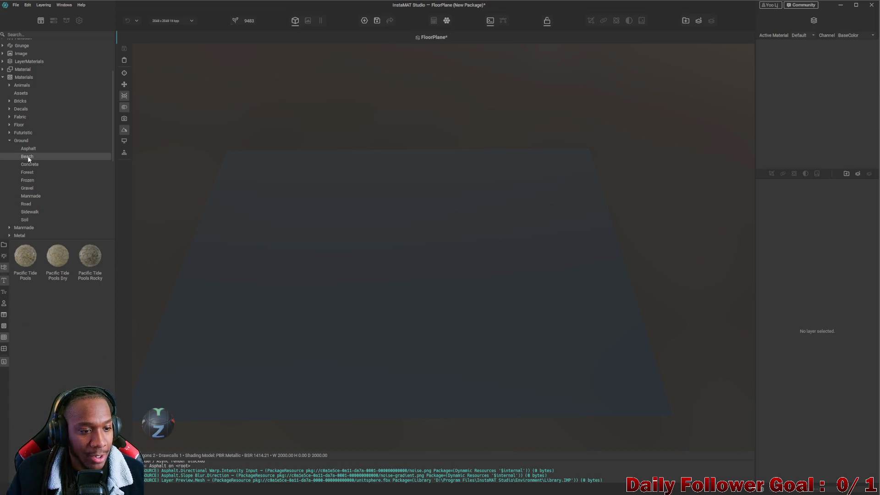
{"action": "left_click", "coordinate": [36, 167]}
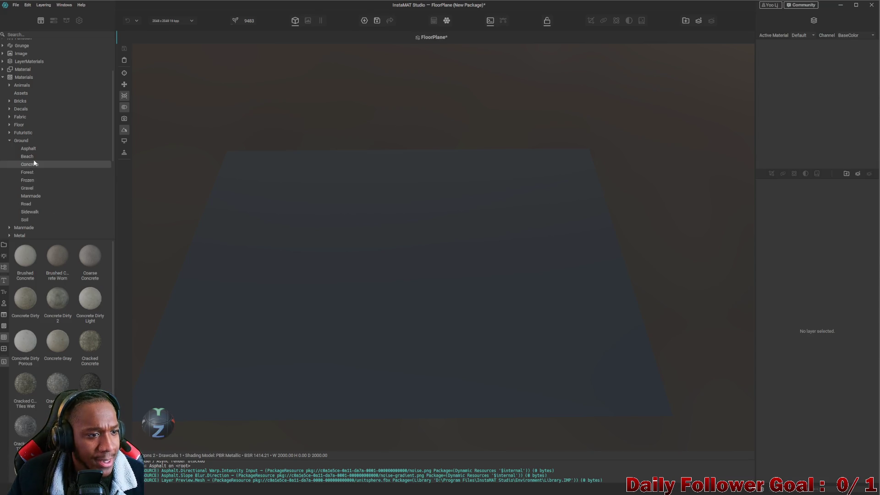
{"action": "left_click", "coordinate": [27, 157]}
{"action": "left_click", "coordinate": [28, 163]}
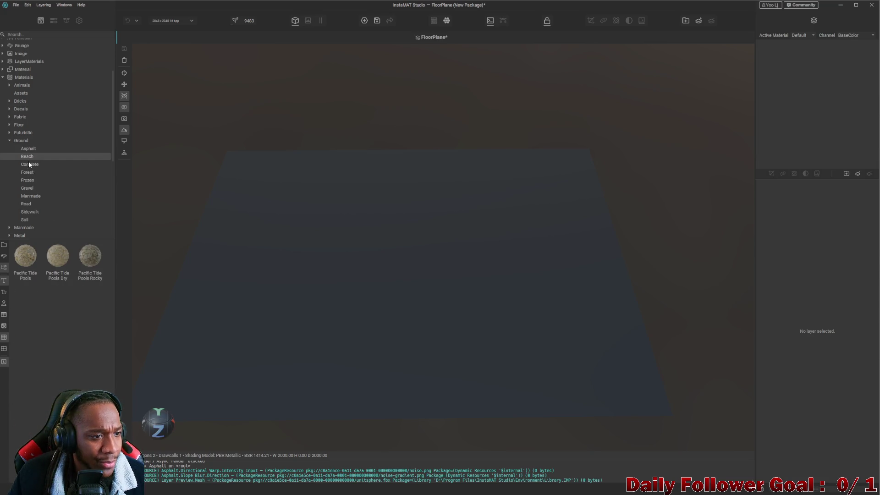
{"action": "left_click", "coordinate": [28, 173]}
{"action": "left_click", "coordinate": [28, 181]}
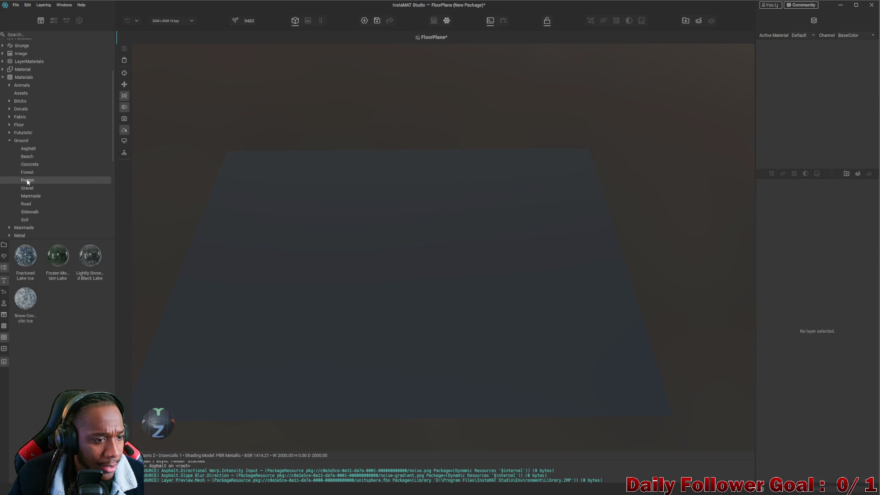
{"action": "left_click", "coordinate": [27, 190]}
{"action": "left_click", "coordinate": [26, 198]}
{"action": "left_click", "coordinate": [27, 189]}
{"action": "left_click", "coordinate": [28, 197]}
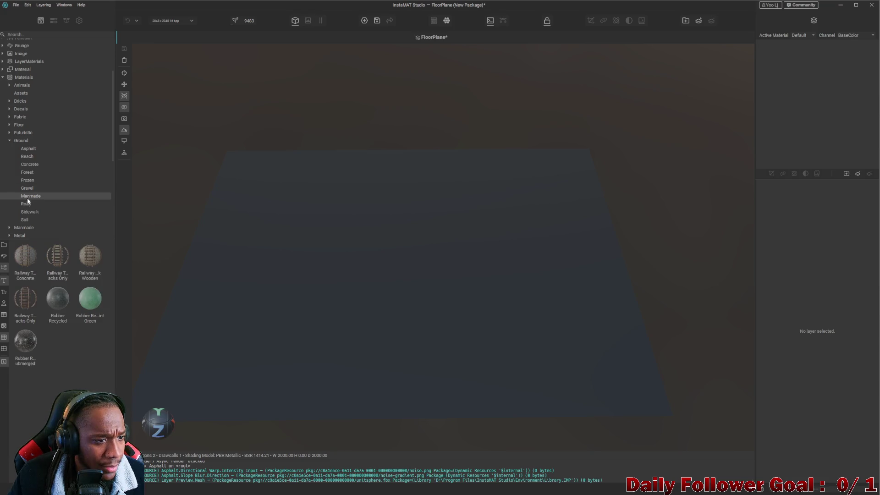
{"action": "left_click", "coordinate": [27, 205]}
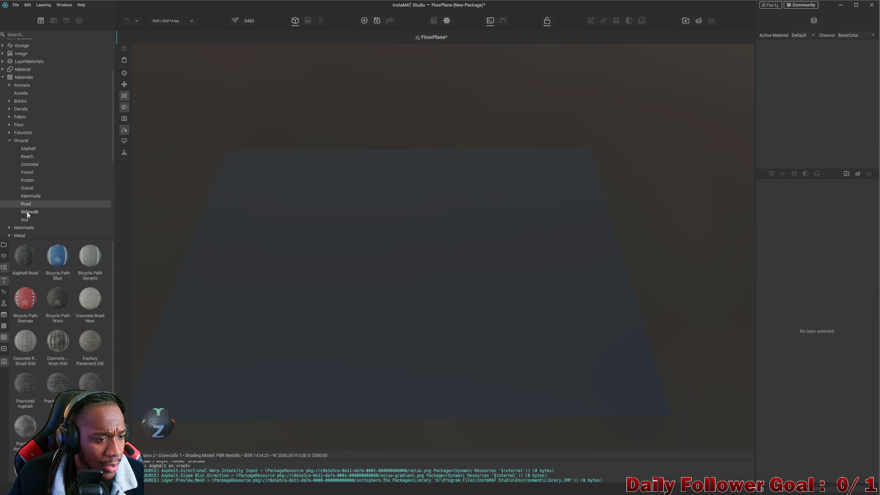
{"action": "left_click_drag", "start_coordinate": [57, 256], "coordinate": [359, 300]}
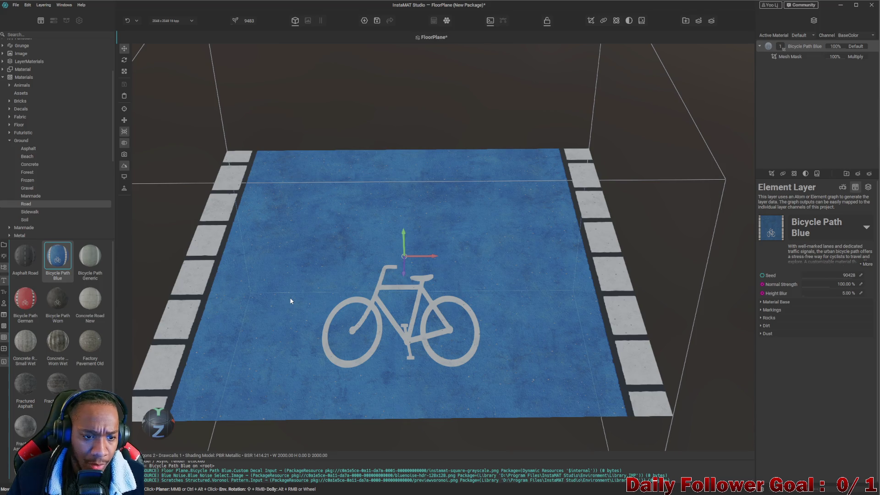
{"action": "scroll", "coordinate": [441, 345], "scroll_direction": "up", "scroll_amount": 10}
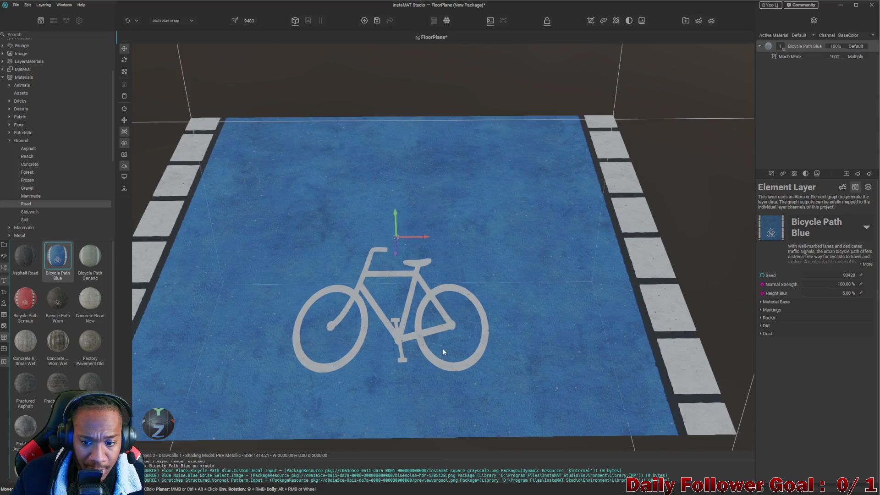
{"action": "scroll", "coordinate": [442, 345], "scroll_direction": "down", "scroll_amount": 10}
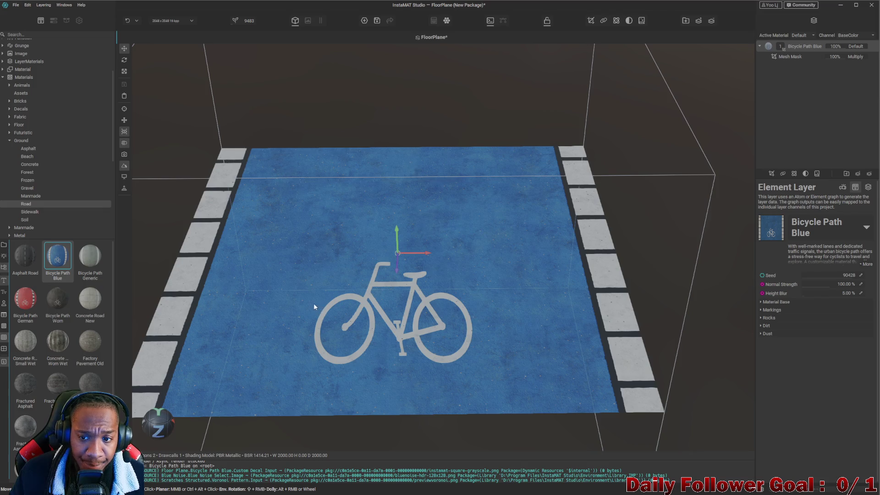
{"action": "key", "text": "ctrl+z"}
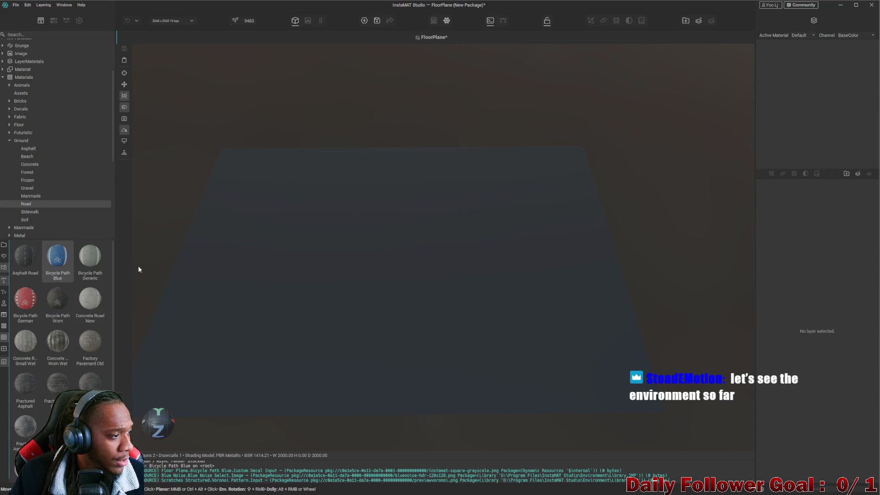
{"action": "mouse_move", "coordinate": [573, 488]}
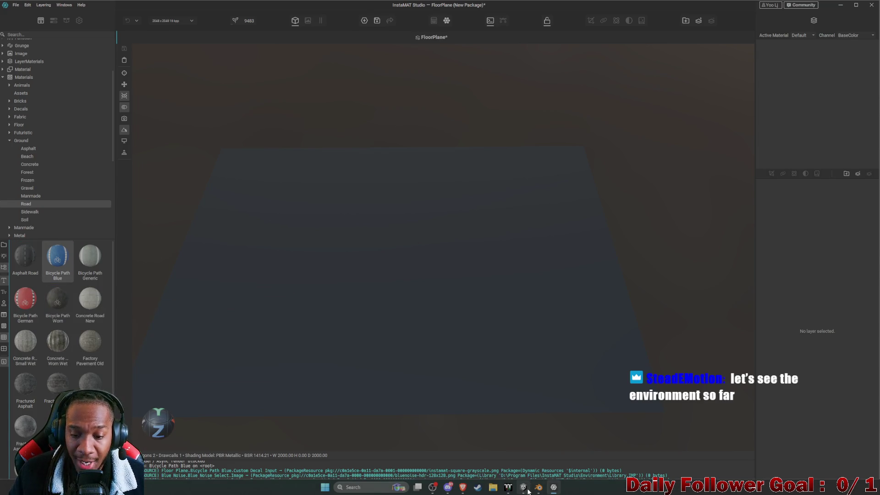
- In Unity, fly the Scene camera to a close, angled view of the asphalt lot and its yellow lines
{"action": "left_click", "coordinate": [527, 489]}
{"action": "scroll", "coordinate": [418, 221], "scroll_direction": "down", "scroll_amount": 5}
{"action": "scroll", "coordinate": [412, 248], "scroll_direction": "up", "scroll_amount": 3}
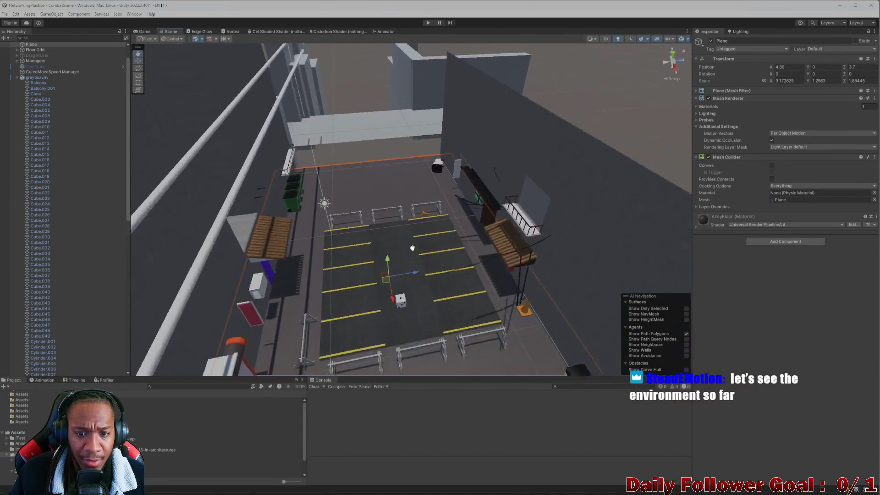
{"action": "mouse_move", "coordinate": [412, 248]}
{"action": "left_mouse_down"}
{"action": "mouse_move", "coordinate": [529, 249]}
{"action": "mouse_move", "coordinate": [341, 264]}
{"action": "mouse_move", "coordinate": [436, 238]}
{"action": "mouse_move", "coordinate": [310, 203]}
{"action": "mouse_move", "coordinate": [371, 211]}
{"action": "mouse_move", "coordinate": [351, 203]}
{"action": "left_mouse_up"}
{"action": "mouse_move", "coordinate": [420, 163]}
{"action": "left_mouse_down"}
{"action": "mouse_move", "coordinate": [442, 148]}
{"action": "mouse_move", "coordinate": [324, 176]}
{"action": "mouse_move", "coordinate": [326, 161]}
{"action": "mouse_move", "coordinate": [376, 185]}
{"action": "mouse_move", "coordinate": [370, 197]}
{"action": "mouse_move", "coordinate": [466, 191]}
{"action": "mouse_move", "coordinate": [509, 177]}
{"action": "left_mouse_up"}
{"action": "mouse_move", "coordinate": [388, 204]}
{"action": "left_mouse_down"}
{"action": "mouse_move", "coordinate": [353, 207]}
{"action": "mouse_move", "coordinate": [373, 202]}
{"action": "mouse_move", "coordinate": [341, 224]}
{"action": "mouse_move", "coordinate": [394, 157]}
{"action": "mouse_move", "coordinate": [358, 192]}
{"action": "mouse_move", "coordinate": [327, 204]}
{"action": "mouse_move", "coordinate": [391, 211]}
{"action": "mouse_move", "coordinate": [391, 247]}
{"action": "mouse_move", "coordinate": [281, 212]}
{"action": "mouse_move", "coordinate": [438, 188]}
{"action": "mouse_move", "coordinate": [369, 231]}
{"action": "mouse_move", "coordinate": [455, 169]}
{"action": "mouse_move", "coordinate": [397, 301]}
{"action": "mouse_move", "coordinate": [415, 258]}
{"action": "left_mouse_up"}
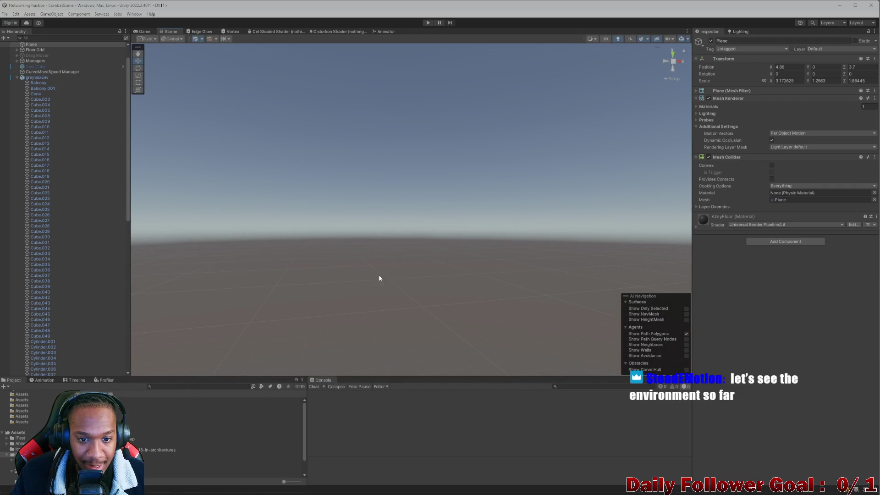
{"action": "mouse_move", "coordinate": [338, 242]}
{"action": "left_mouse_down"}
{"action": "mouse_move", "coordinate": [473, 333]}
{"action": "mouse_move", "coordinate": [422, 256]}
{"action": "mouse_move", "coordinate": [444, 252]}
{"action": "mouse_move", "coordinate": [412, 300]}
{"action": "mouse_move", "coordinate": [420, 267]}
{"action": "mouse_move", "coordinate": [460, 206]}
{"action": "mouse_move", "coordinate": [412, 215]}
{"action": "mouse_move", "coordinate": [390, 250]}
{"action": "mouse_move", "coordinate": [397, 269]}
{"action": "mouse_move", "coordinate": [398, 261]}
{"action": "mouse_move", "coordinate": [381, 260]}
{"action": "mouse_move", "coordinate": [396, 265]}
{"action": "left_mouse_up"}
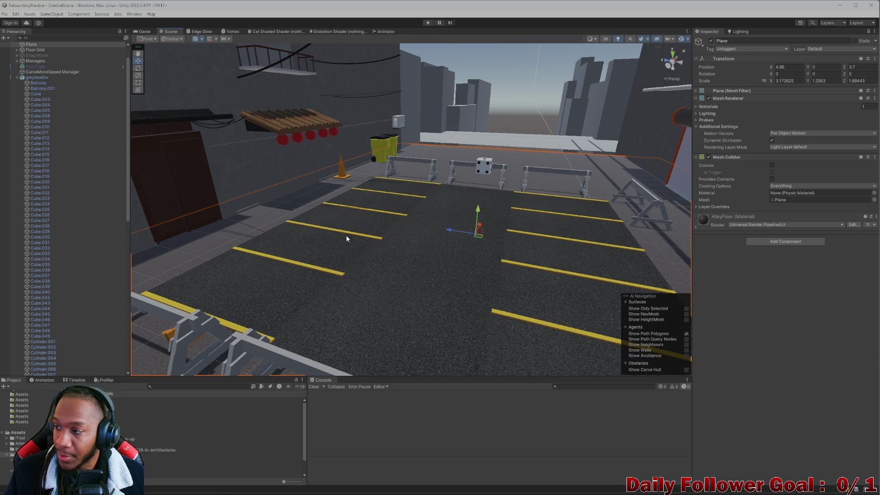
{"action": "mouse_move", "coordinate": [480, 206]}
{"action": "left_mouse_down"}
{"action": "mouse_move", "coordinate": [433, 211]}
{"action": "mouse_move", "coordinate": [413, 263]}
{"action": "left_mouse_up"}
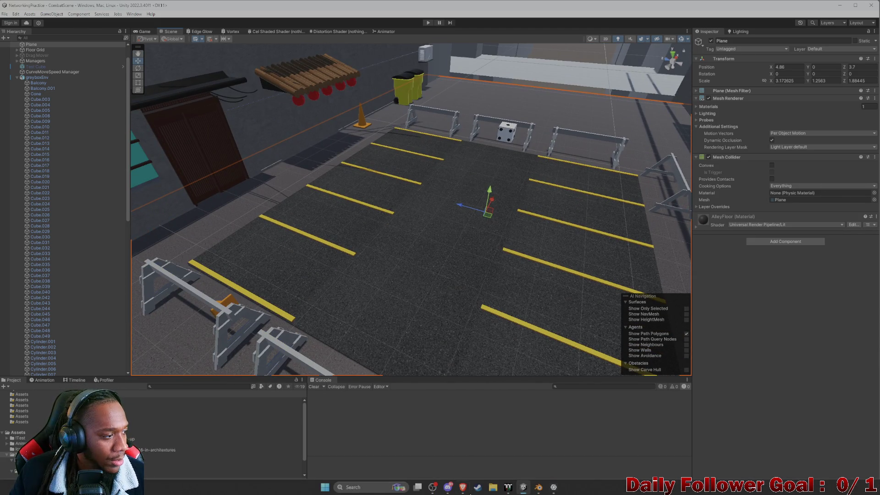
{"action": "mouse_move", "coordinate": [367, 313]}
{"action": "left_mouse_down"}
{"action": "mouse_move", "coordinate": [360, 244]}
{"action": "mouse_move", "coordinate": [349, 269]}
{"action": "mouse_move", "coordinate": [348, 261]}
{"action": "mouse_move", "coordinate": [452, 338]}
{"action": "left_mouse_up"}
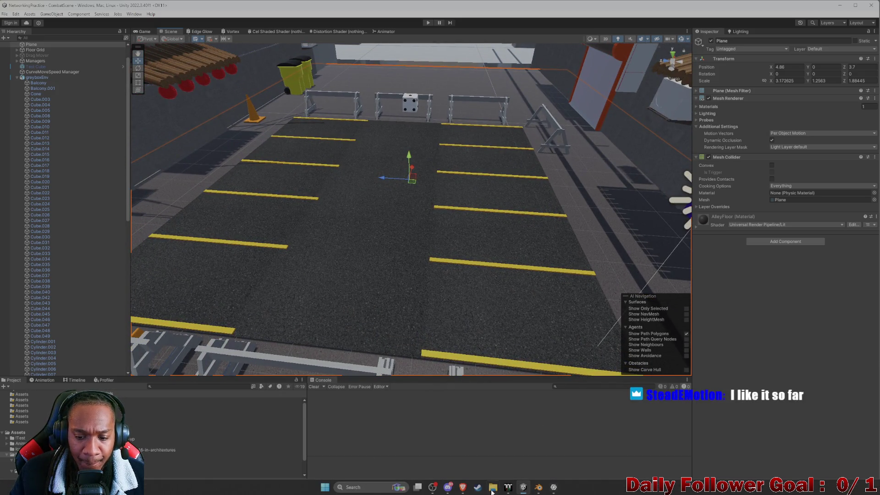
{"action": "left_click", "coordinate": [553, 487]}
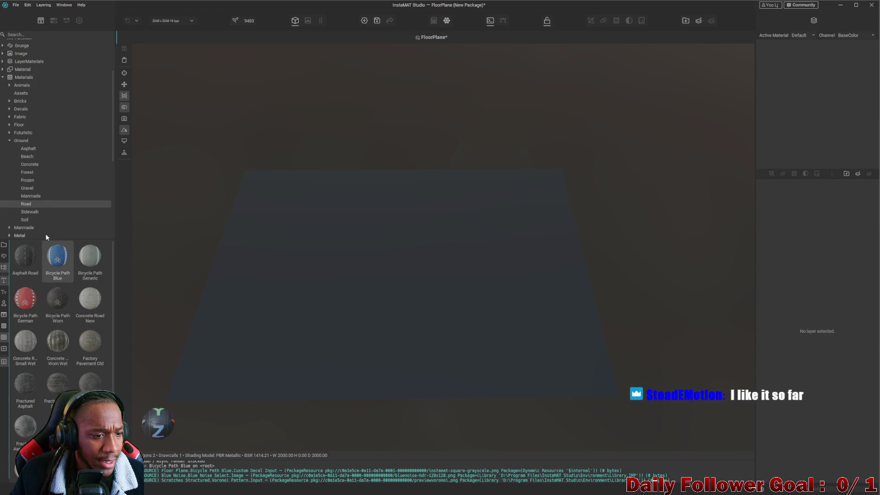
- Try New Dark Asphalt Road and NGCS Concrete Road Wet on the floor, leaving the layer stack empty
{"action": "scroll", "coordinate": [97, 341], "scroll_direction": "down", "scroll_amount": 2}
{"action": "left_click_drag", "start_coordinate": [90, 323], "coordinate": [332, 320]}
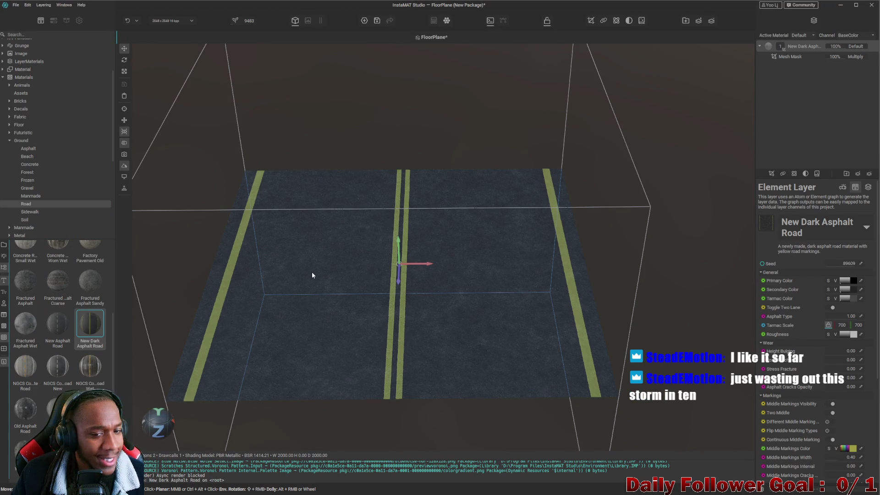
{"action": "scroll", "coordinate": [317, 271], "scroll_direction": "up", "scroll_amount": 4}
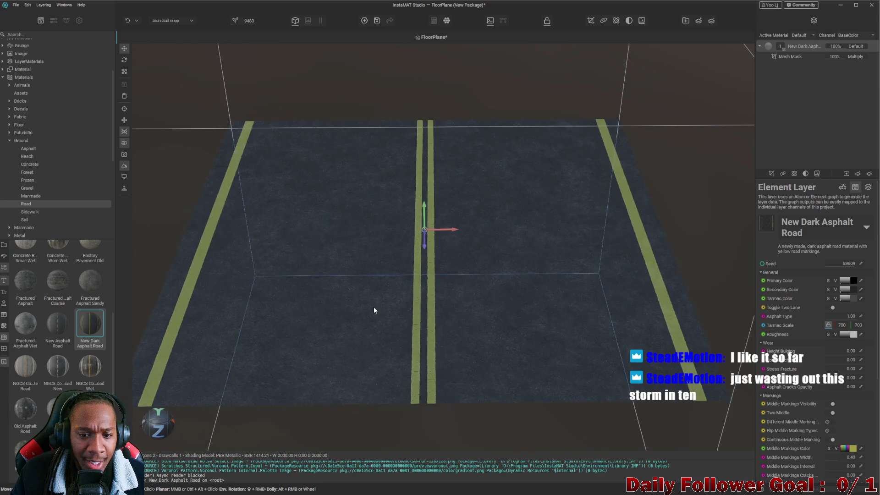
{"action": "scroll", "coordinate": [381, 301], "scroll_direction": "up", "scroll_amount": 3}
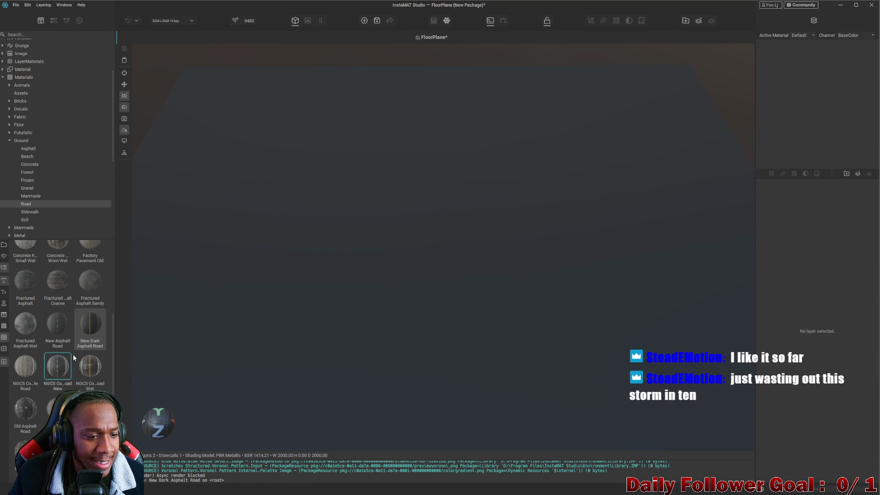
{"action": "mouse_move", "coordinate": [90, 366]}
{"action": "left_mouse_down"}
{"action": "mouse_move", "coordinate": [389, 291]}
{"action": "mouse_move", "coordinate": [388, 311]}
{"action": "mouse_move", "coordinate": [395, 289]}
{"action": "mouse_move", "coordinate": [429, 271]}
{"action": "mouse_move", "coordinate": [414, 275]}
{"action": "mouse_move", "coordinate": [433, 243]}
{"action": "mouse_move", "coordinate": [404, 337]}
{"action": "mouse_move", "coordinate": [411, 373]}
{"action": "mouse_move", "coordinate": [383, 312]}
{"action": "mouse_move", "coordinate": [355, 318]}
{"action": "mouse_move", "coordinate": [350, 343]}
{"action": "mouse_move", "coordinate": [415, 349]}
{"action": "mouse_move", "coordinate": [415, 317]}
{"action": "mouse_move", "coordinate": [586, 314]}
{"action": "mouse_move", "coordinate": [374, 295]}
{"action": "mouse_move", "coordinate": [356, 308]}
{"action": "mouse_move", "coordinate": [353, 287]}
{"action": "mouse_move", "coordinate": [399, 305]}
{"action": "mouse_move", "coordinate": [411, 271]}
{"action": "mouse_move", "coordinate": [383, 242]}
{"action": "mouse_move", "coordinate": [365, 196]}
{"action": "mouse_move", "coordinate": [353, 222]}
{"action": "mouse_move", "coordinate": [359, 186]}
{"action": "mouse_move", "coordinate": [375, 209]}
{"action": "mouse_move", "coordinate": [394, 202]}
{"action": "mouse_move", "coordinate": [365, 234]}
{"action": "mouse_move", "coordinate": [395, 279]}
{"action": "mouse_move", "coordinate": [301, 275]}
{"action": "mouse_move", "coordinate": [321, 249]}
{"action": "mouse_move", "coordinate": [380, 267]}
{"action": "mouse_move", "coordinate": [349, 293]}
{"action": "mouse_move", "coordinate": [305, 310]}
{"action": "mouse_move", "coordinate": [383, 295]}
{"action": "mouse_move", "coordinate": [208, 298]}
{"action": "mouse_move", "coordinate": [174, 376]}
{"action": "left_mouse_up"}
{"action": "scroll", "coordinate": [390, 303], "scroll_direction": "down", "scroll_amount": 2}
{"action": "scroll", "coordinate": [367, 311], "scroll_direction": "up", "scroll_amount": 4}
{"action": "scroll", "coordinate": [385, 236], "scroll_direction": "up", "scroll_amount": 5}
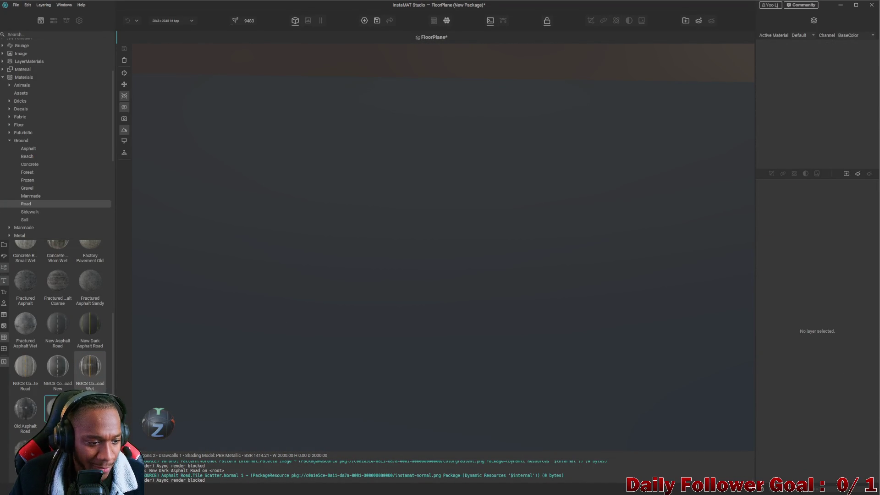
{"action": "left_click_drag", "start_coordinate": [36, 413], "coordinate": [298, 299]}
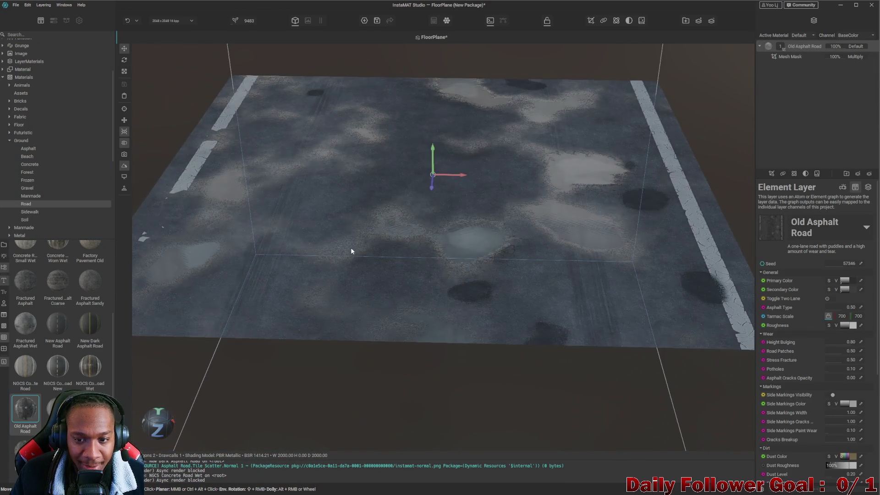
{"action": "mouse_move", "coordinate": [351, 251]}
{"action": "left_mouse_down"}
{"action": "mouse_move", "coordinate": [381, 261]}
{"action": "mouse_move", "coordinate": [369, 256]}
{"action": "mouse_move", "coordinate": [371, 269]}
{"action": "mouse_move", "coordinate": [421, 266]}
{"action": "mouse_move", "coordinate": [473, 282]}
{"action": "mouse_move", "coordinate": [456, 320]}
{"action": "mouse_move", "coordinate": [430, 321]}
{"action": "mouse_move", "coordinate": [371, 273]}
{"action": "mouse_move", "coordinate": [363, 245]}
{"action": "mouse_move", "coordinate": [400, 292]}
{"action": "mouse_move", "coordinate": [353, 341]}
{"action": "mouse_move", "coordinate": [413, 328]}
{"action": "mouse_move", "coordinate": [344, 357]}
{"action": "mouse_move", "coordinate": [361, 325]}
{"action": "mouse_move", "coordinate": [396, 313]}
{"action": "left_mouse_up"}
{"action": "mouse_move", "coordinate": [328, 309]}
{"action": "left_mouse_down"}
{"action": "mouse_move", "coordinate": [424, 324]}
{"action": "mouse_move", "coordinate": [428, 293]}
{"action": "mouse_move", "coordinate": [533, 260]}
{"action": "mouse_move", "coordinate": [491, 300]}
{"action": "mouse_move", "coordinate": [446, 282]}
{"action": "mouse_move", "coordinate": [389, 287]}
{"action": "mouse_move", "coordinate": [439, 257]}
{"action": "mouse_move", "coordinate": [422, 253]}
{"action": "mouse_move", "coordinate": [400, 211]}
{"action": "mouse_move", "coordinate": [351, 236]}
{"action": "mouse_move", "coordinate": [231, 239]}
{"action": "left_mouse_up"}
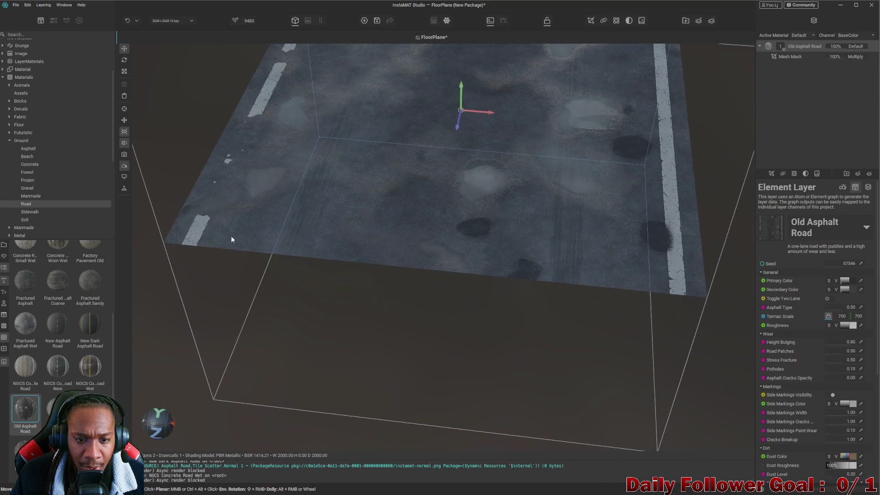
{"action": "scroll", "coordinate": [384, 191], "scroll_direction": "down", "scroll_amount": 3}
{"action": "left_click_drag", "start_coordinate": [540, 238], "coordinate": [540, 186]}
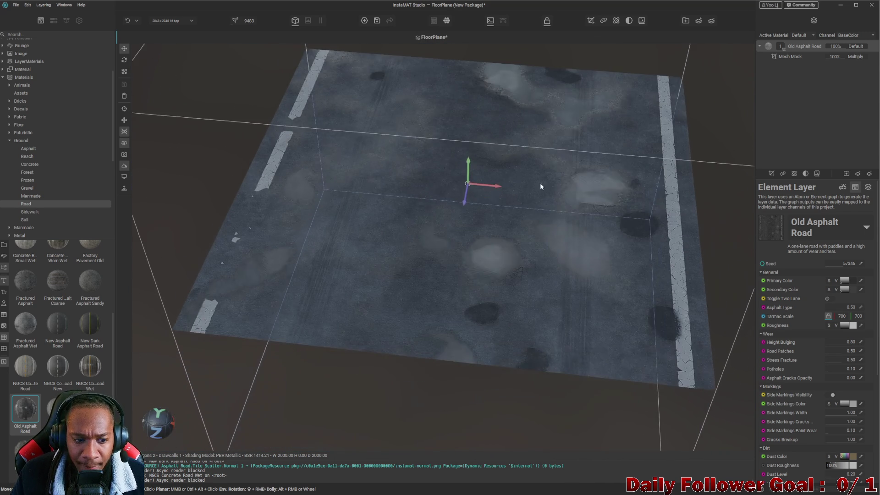
{"action": "key", "text": "ctrl+z"}
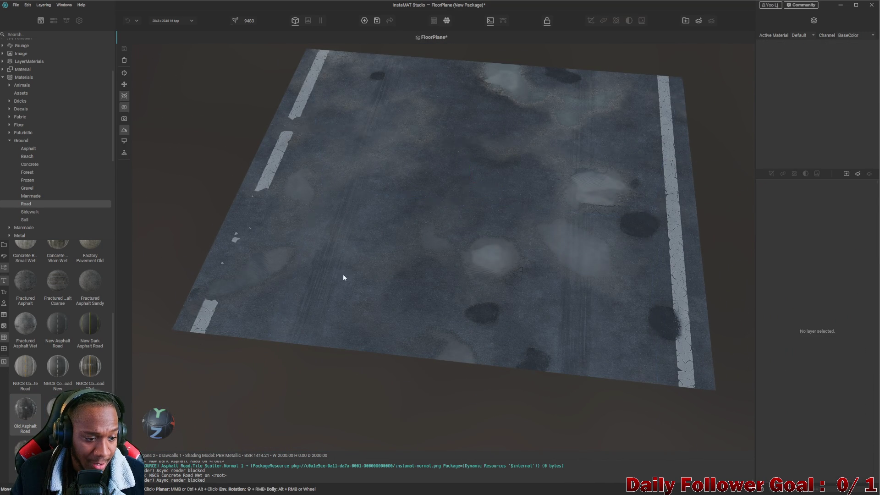
{"action": "mouse_move", "coordinate": [23, 451]}
{"action": "left_mouse_down"}
{"action": "mouse_move", "coordinate": [446, 210]}
{"action": "mouse_move", "coordinate": [496, 288]}
{"action": "mouse_move", "coordinate": [488, 191]}
{"action": "mouse_move", "coordinate": [419, 180]}
{"action": "mouse_move", "coordinate": [444, 195]}
{"action": "mouse_move", "coordinate": [443, 226]}
{"action": "mouse_move", "coordinate": [359, 208]}
{"action": "mouse_move", "coordinate": [410, 222]}
{"action": "mouse_move", "coordinate": [399, 182]}
{"action": "mouse_move", "coordinate": [400, 238]}
{"action": "mouse_move", "coordinate": [391, 243]}
{"action": "mouse_move", "coordinate": [374, 234]}
{"action": "mouse_move", "coordinate": [376, 289]}
{"action": "left_mouse_up"}
{"action": "scroll", "coordinate": [471, 215], "scroll_direction": "up", "scroll_amount": 2}
{"action": "scroll", "coordinate": [488, 190], "scroll_direction": "up", "scroll_amount": 6}
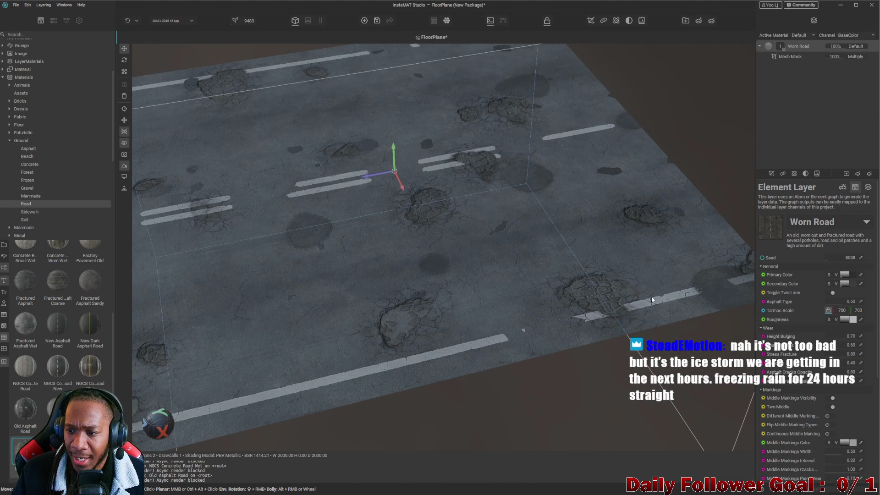
{"action": "scroll", "coordinate": [816, 320], "scroll_direction": "down", "scroll_amount": 4}
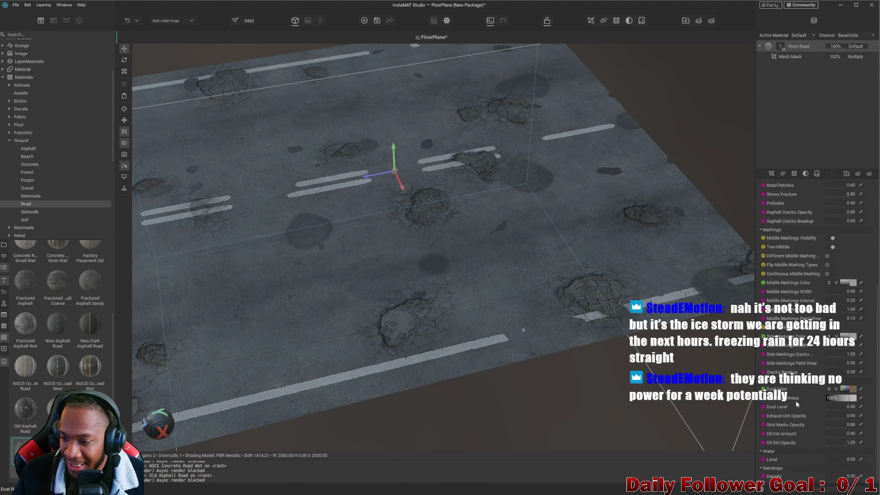
{"action": "left_click_drag", "start_coordinate": [481, 335], "coordinate": [427, 309]}
{"action": "key", "text": "ctrl+z"}
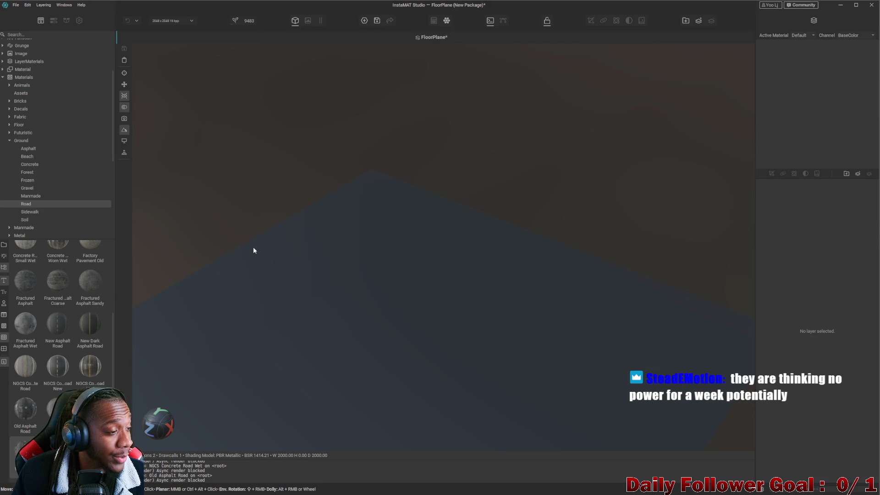
{"action": "mouse_move", "coordinate": [263, 253]}
{"action": "left_mouse_down"}
{"action": "mouse_move", "coordinate": [257, 306]}
{"action": "mouse_move", "coordinate": [286, 293]}
{"action": "left_mouse_up"}
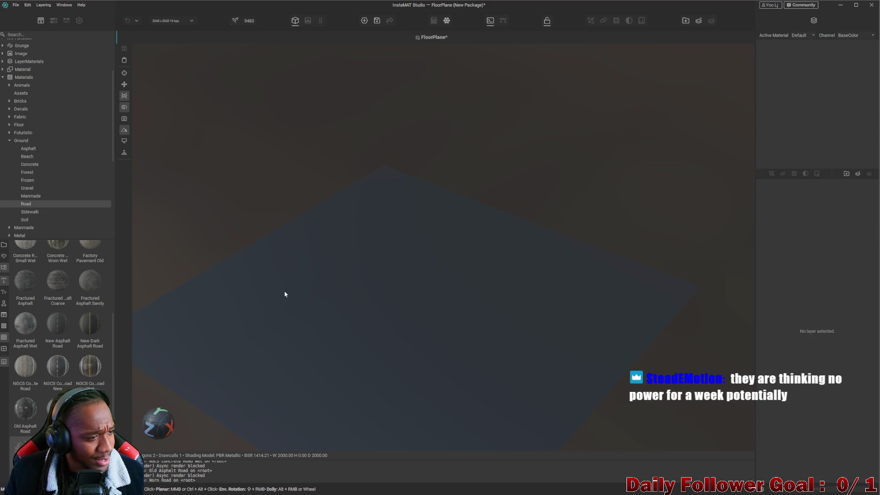
{"action": "mouse_move", "coordinate": [301, 291]}
{"action": "left_mouse_down"}
{"action": "mouse_move", "coordinate": [436, 284]}
{"action": "mouse_move", "coordinate": [253, 286]}
{"action": "mouse_move", "coordinate": [462, 245]}
{"action": "mouse_move", "coordinate": [343, 337]}
{"action": "mouse_move", "coordinate": [5, 418]}
{"action": "left_mouse_up"}
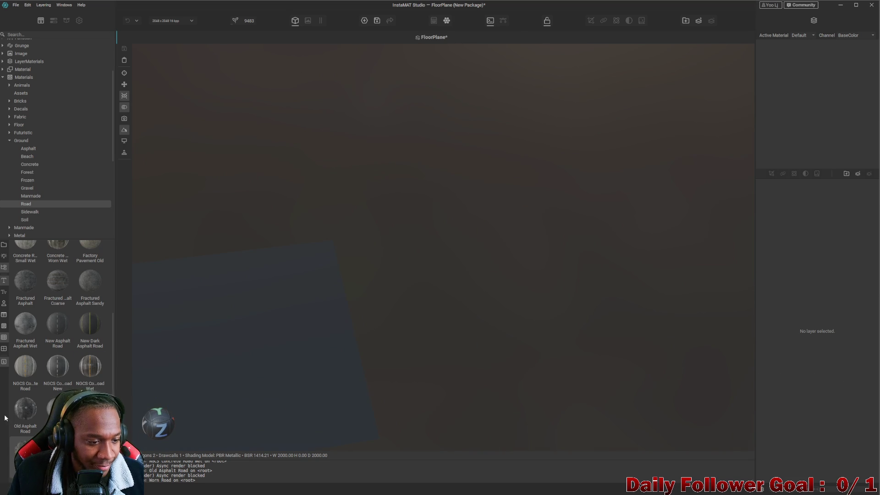
{"action": "scroll", "coordinate": [25, 375], "scroll_direction": "up", "scroll_amount": 3}
{"action": "mouse_move", "coordinate": [32, 355]}
{"action": "left_mouse_down"}
{"action": "mouse_move", "coordinate": [78, 336]}
{"action": "mouse_move", "coordinate": [207, 345]}
{"action": "left_mouse_up"}
{"action": "scroll", "coordinate": [409, 330], "scroll_direction": "up", "scroll_amount": 2}
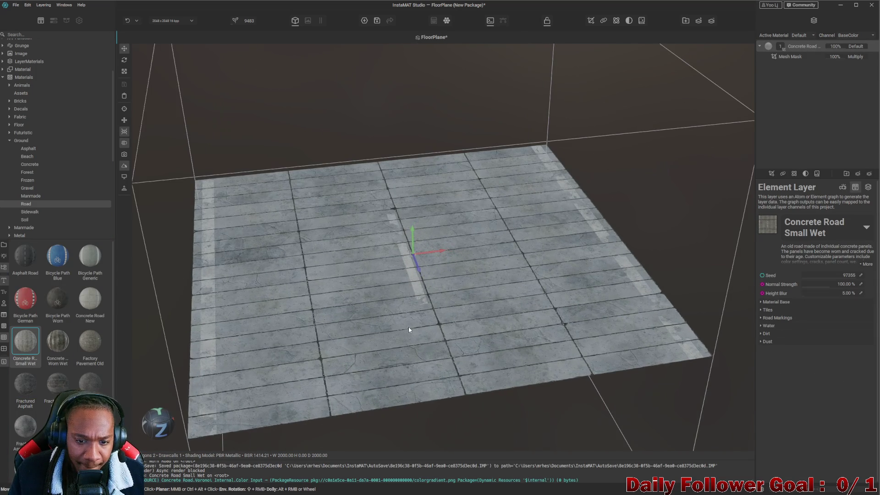
{"action": "key", "text": "ctrl+z"}
{"action": "mouse_move", "coordinate": [62, 340]}
{"action": "left_mouse_down"}
{"action": "mouse_move", "coordinate": [348, 282]}
{"action": "mouse_move", "coordinate": [330, 288]}
{"action": "left_mouse_up"}
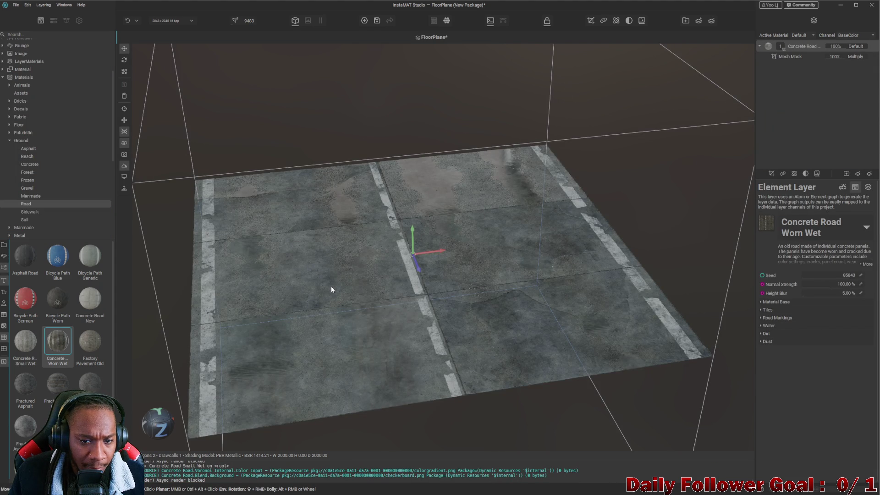
{"action": "scroll", "coordinate": [415, 271], "scroll_direction": "up", "scroll_amount": 5}
{"action": "key", "text": "ctrl+z"}
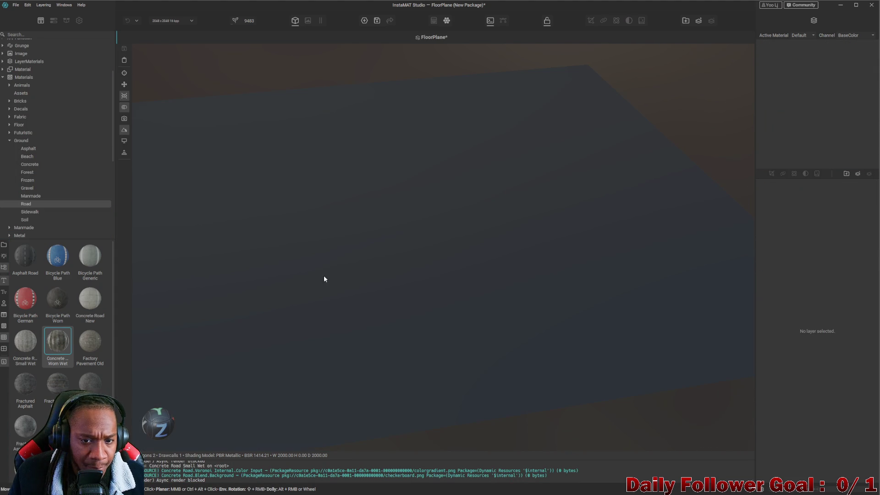
{"action": "scroll", "coordinate": [25, 402], "scroll_direction": "down", "scroll_amount": 3}
{"action": "left_click_drag", "start_coordinate": [26, 405], "coordinate": [422, 244]}
{"action": "key", "text": "ctrl+z"}
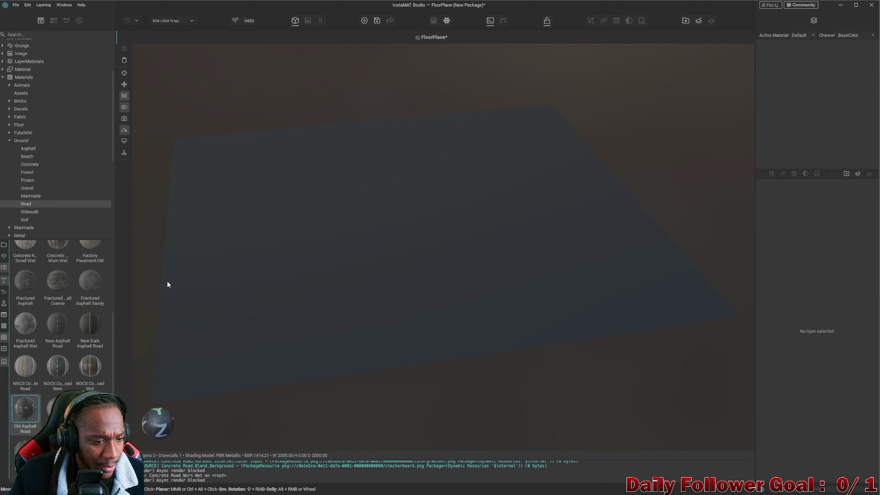
{"action": "scroll", "coordinate": [31, 286], "scroll_direction": "up", "scroll_amount": 3}
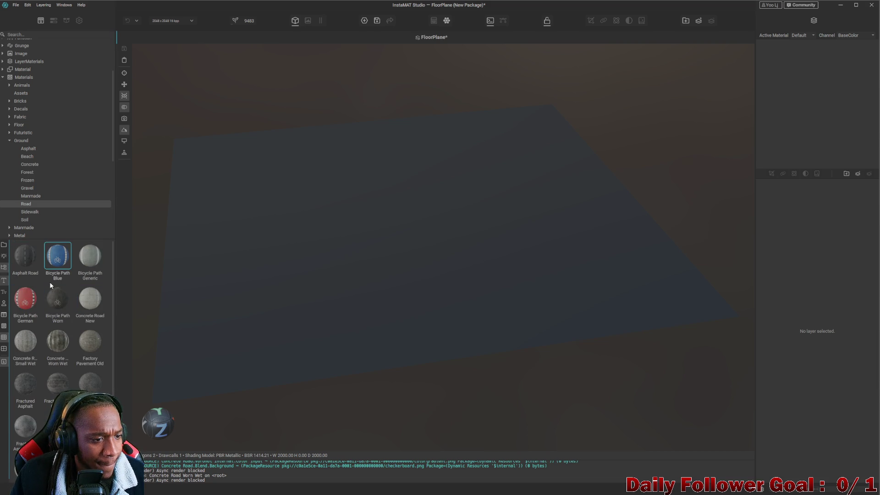
- Preview Asphalt Road and plain Asphalt from the Ground > Asphalt library on the floor, undoing each
{"action": "left_click_drag", "start_coordinate": [19, 262], "coordinate": [297, 257]}
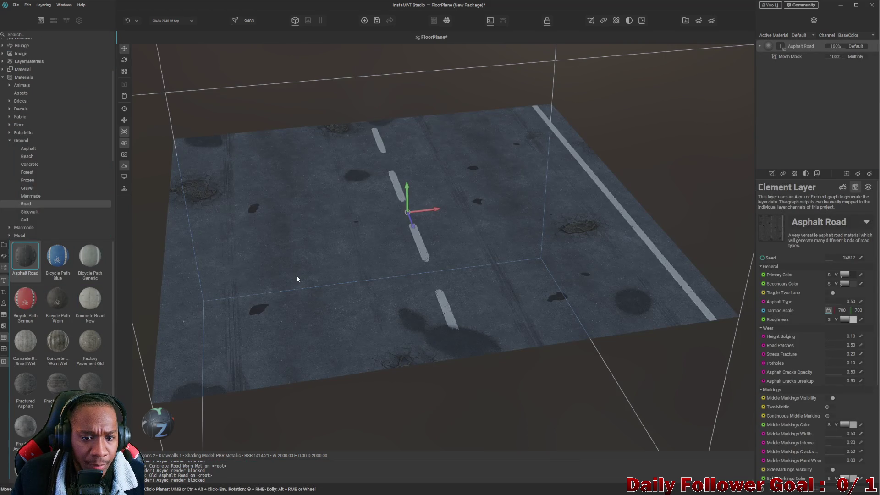
{"action": "key", "text": "ctrl+z"}
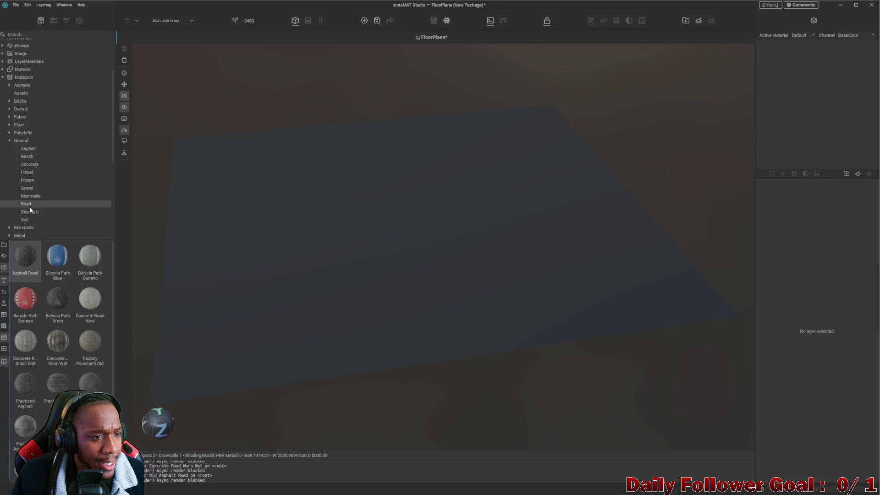
{"action": "left_click", "coordinate": [35, 212]}
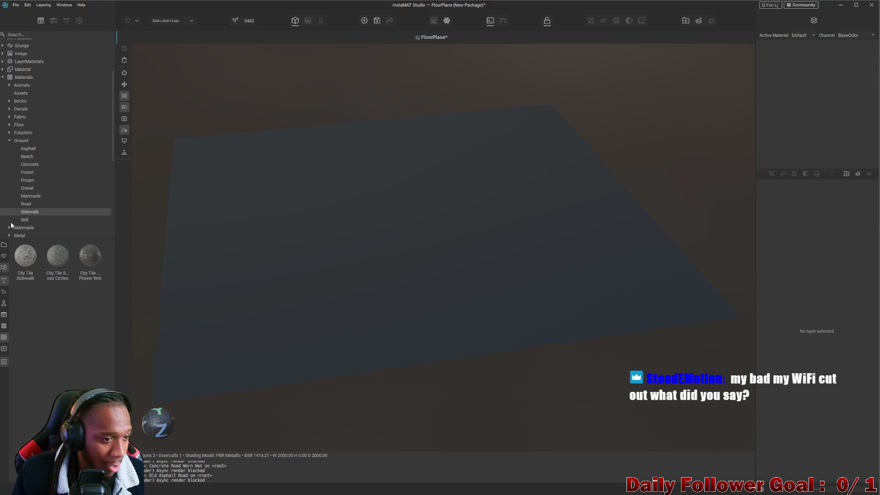
{"action": "scroll", "coordinate": [20, 218], "scroll_direction": "up", "scroll_amount": 3}
{"action": "left_click", "coordinate": [28, 217]}
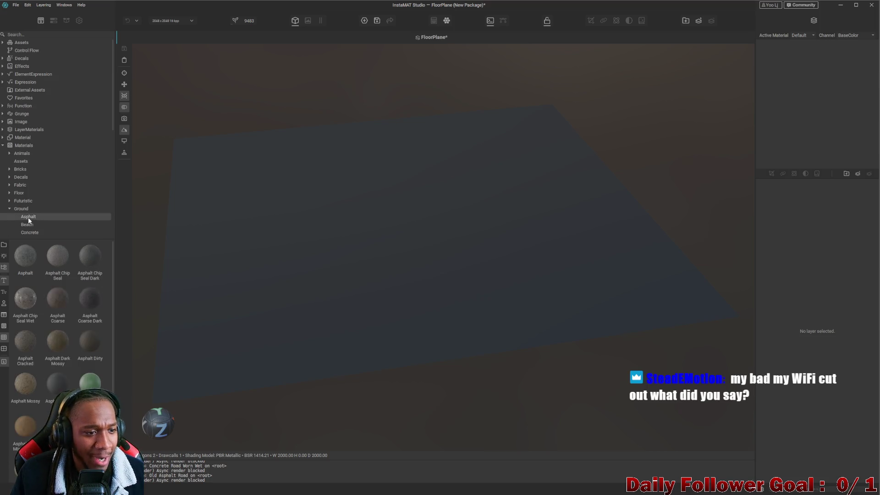
{"action": "scroll", "coordinate": [49, 275], "scroll_direction": "down", "scroll_amount": 1}
{"action": "scroll", "coordinate": [17, 274], "scroll_direction": "up", "scroll_amount": 1}
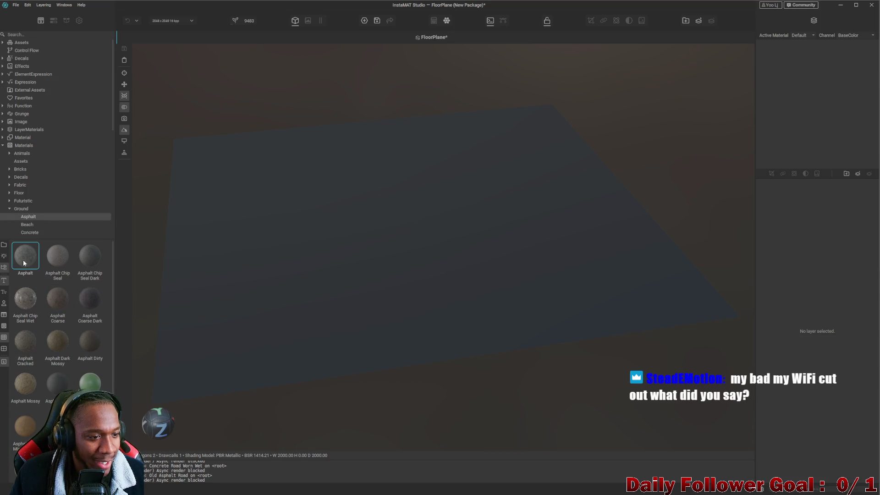
{"action": "left_click_drag", "start_coordinate": [23, 260], "coordinate": [373, 276]}
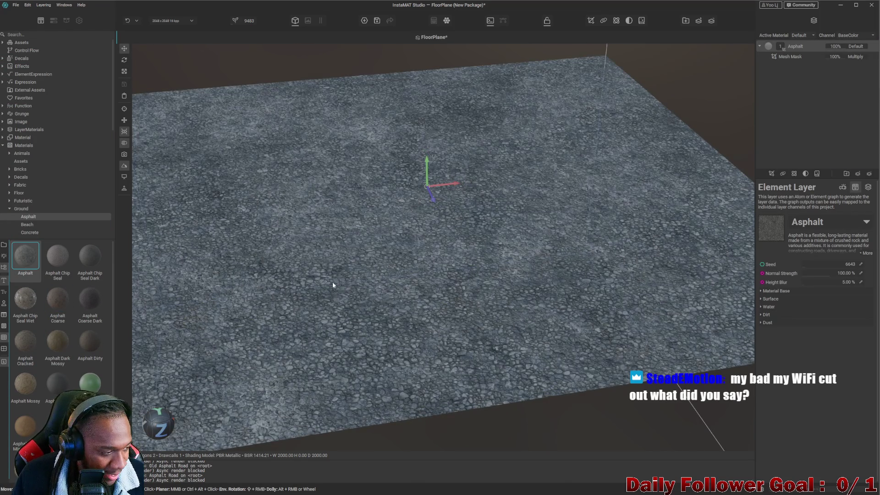
{"action": "key", "text": "ctrl+z"}
- Try Asphalt Chip Seal, Chip Seal Dark, Chip Seal Wet, Coarse and Coarse Dark on the floor
{"action": "mouse_move", "coordinate": [57, 256]}
{"action": "left_mouse_down"}
{"action": "mouse_move", "coordinate": [357, 207]}
{"action": "mouse_move", "coordinate": [382, 249]}
{"action": "mouse_move", "coordinate": [389, 297]}
{"action": "mouse_move", "coordinate": [365, 285]}
{"action": "mouse_move", "coordinate": [406, 249]}
{"action": "mouse_move", "coordinate": [378, 281]}
{"action": "left_mouse_up"}
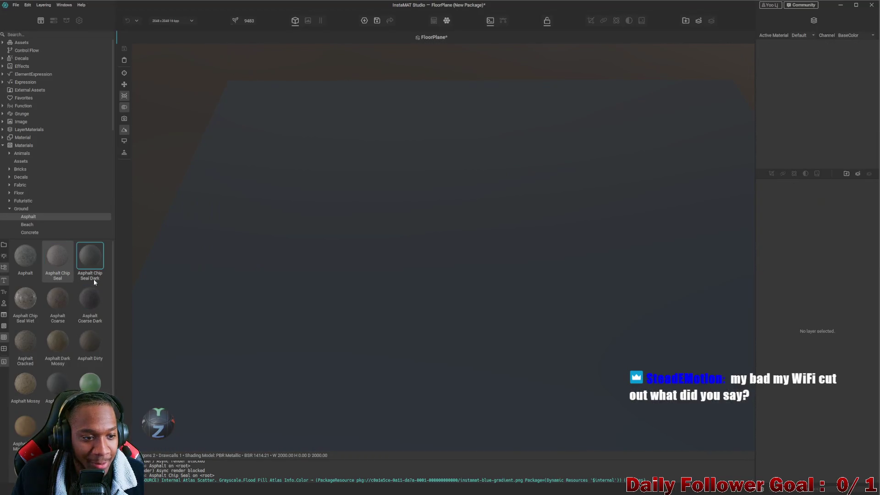
{"action": "mouse_move", "coordinate": [94, 279]}
{"action": "left_mouse_down"}
{"action": "mouse_move", "coordinate": [405, 250]}
{"action": "mouse_move", "coordinate": [352, 240]}
{"action": "left_mouse_up"}
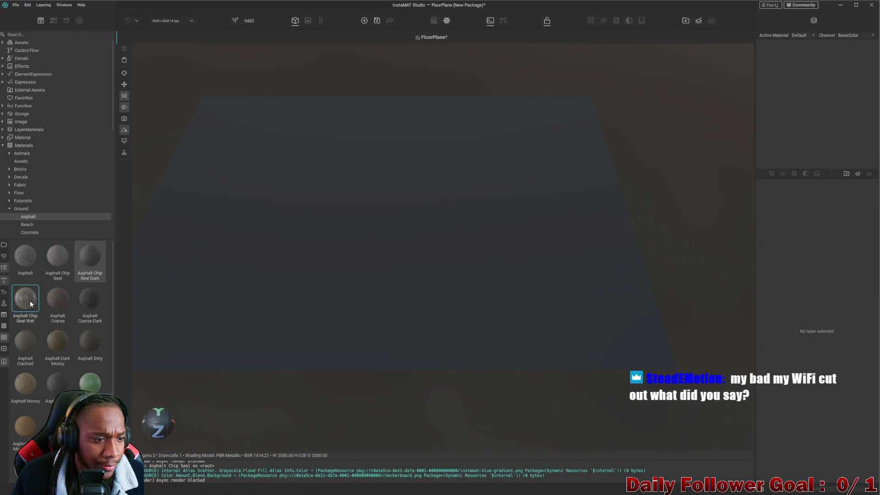
{"action": "left_click_drag", "start_coordinate": [29, 300], "coordinate": [286, 265]}
{"action": "left_click_drag", "start_coordinate": [58, 300], "coordinate": [352, 261]}
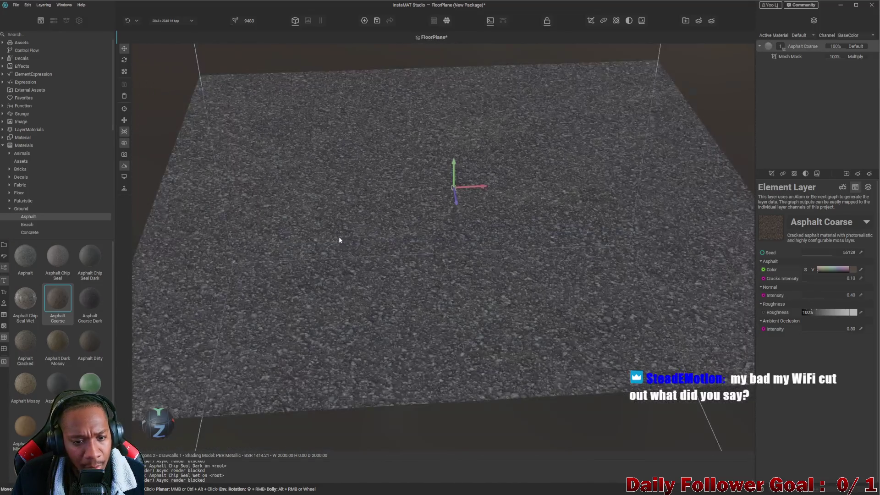
{"action": "left_click", "coordinate": [97, 290]}
{"action": "left_click_drag", "start_coordinate": [97, 290], "coordinate": [282, 255]}
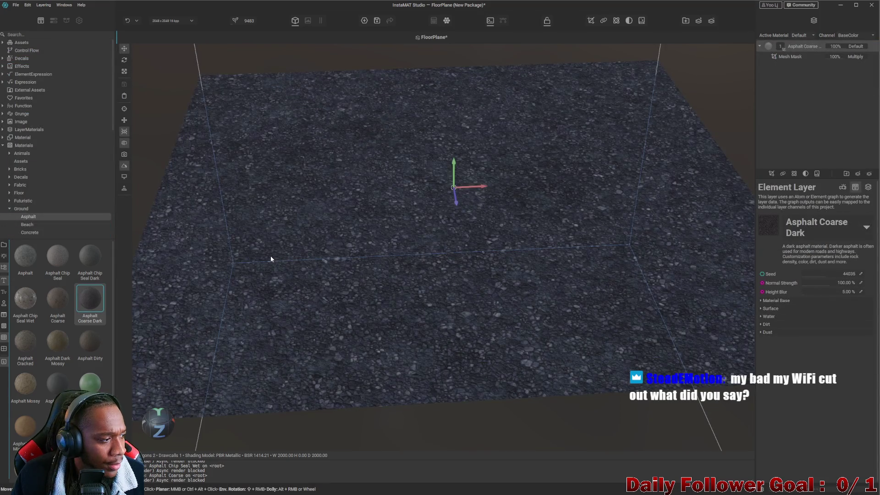
- Preview Asphalt Cracked and Asphalt Dark Mossy on the floor plane
{"action": "scroll", "coordinate": [371, 230], "scroll_direction": "down", "scroll_amount": 3}
{"action": "mouse_move", "coordinate": [362, 243]}
{"action": "left_mouse_down"}
{"action": "mouse_move", "coordinate": [395, 291]}
{"action": "mouse_move", "coordinate": [417, 261]}
{"action": "mouse_move", "coordinate": [457, 246]}
{"action": "mouse_move", "coordinate": [445, 276]}
{"action": "mouse_move", "coordinate": [487, 287]}
{"action": "mouse_move", "coordinate": [414, 289]}
{"action": "mouse_move", "coordinate": [430, 303]}
{"action": "mouse_move", "coordinate": [412, 303]}
{"action": "left_mouse_up"}
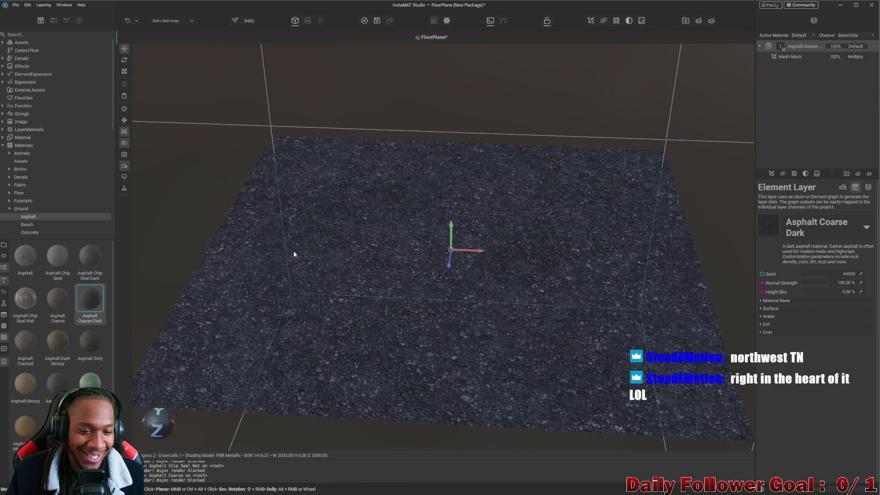
{"action": "mouse_move", "coordinate": [397, 258]}
{"action": "left_mouse_down"}
{"action": "mouse_move", "coordinate": [453, 279]}
{"action": "mouse_move", "coordinate": [412, 287]}
{"action": "left_mouse_up"}
{"action": "mouse_move", "coordinate": [25, 342]}
{"action": "left_mouse_down"}
{"action": "mouse_move", "coordinate": [511, 281]}
{"action": "mouse_move", "coordinate": [322, 243]}
{"action": "mouse_move", "coordinate": [364, 248]}
{"action": "mouse_move", "coordinate": [346, 232]}
{"action": "mouse_move", "coordinate": [484, 255]}
{"action": "mouse_move", "coordinate": [526, 273]}
{"action": "mouse_move", "coordinate": [442, 263]}
{"action": "left_mouse_up"}
{"action": "left_click_drag", "start_coordinate": [57, 343], "coordinate": [362, 308]}
- Try Asphalt Dirty and Asphalt Mossy on the floor, undoing each one
{"action": "mouse_move", "coordinate": [458, 276]}
{"action": "left_mouse_down"}
{"action": "mouse_move", "coordinate": [422, 309]}
{"action": "mouse_move", "coordinate": [444, 314]}
{"action": "mouse_move", "coordinate": [180, 350]}
{"action": "left_mouse_up"}
{"action": "left_click_drag", "start_coordinate": [90, 341], "coordinate": [296, 356]}
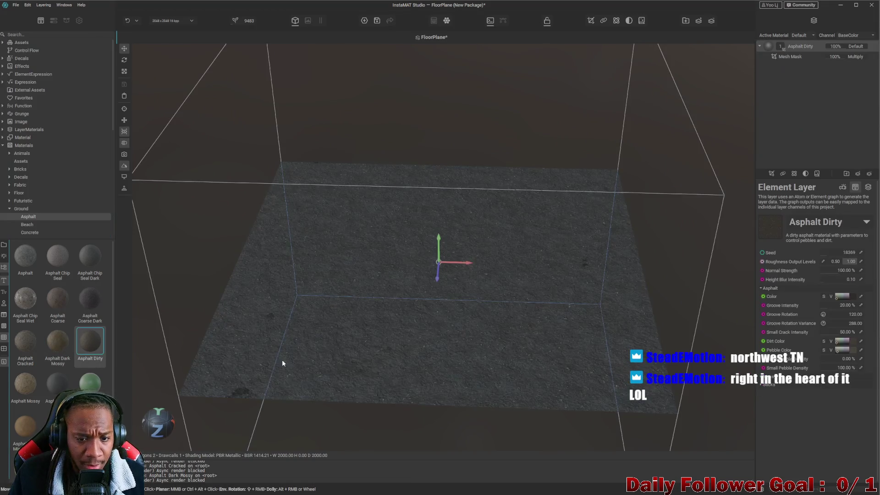
{"action": "scroll", "coordinate": [348, 337], "scroll_direction": "up", "scroll_amount": 4}
{"action": "scroll", "coordinate": [349, 337], "scroll_direction": "down", "scroll_amount": 3}
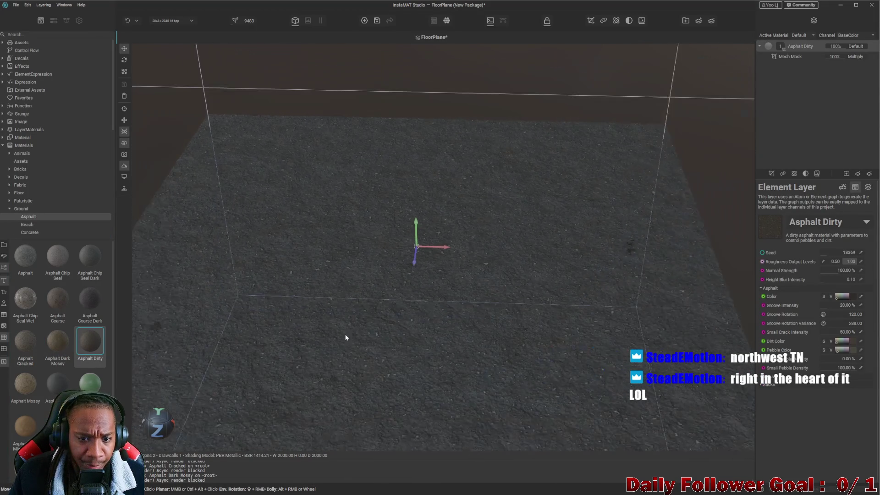
{"action": "key", "text": "ctrl+z"}
{"action": "mouse_move", "coordinate": [25, 384]}
{"action": "left_mouse_down"}
{"action": "mouse_move", "coordinate": [302, 312]}
{"action": "mouse_move", "coordinate": [290, 314]}
{"action": "left_mouse_up"}
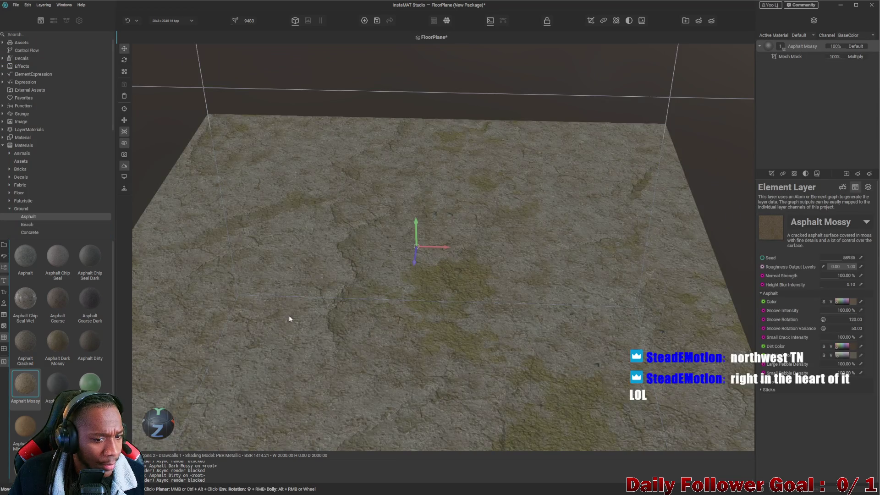
{"action": "scroll", "coordinate": [362, 293], "scroll_direction": "up", "scroll_amount": 4}
{"action": "scroll", "coordinate": [381, 284], "scroll_direction": "down", "scroll_amount": 3}
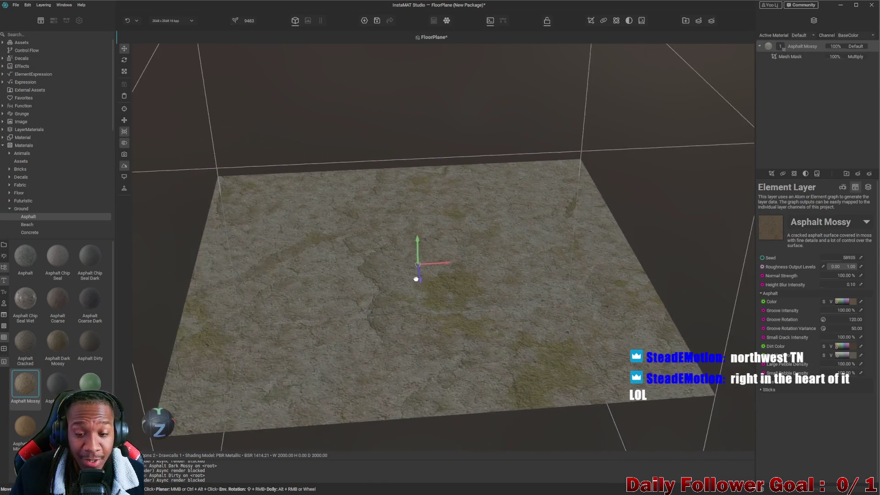
{"action": "key", "text": "ctrl+z"}
- Preview Asphalt New and Asphalt Path Mixed Green, then undo to leave no layer
{"action": "mouse_move", "coordinate": [57, 384]}
{"action": "left_mouse_down"}
{"action": "mouse_move", "coordinate": [353, 295]}
{"action": "mouse_move", "coordinate": [387, 310]}
{"action": "left_mouse_up"}
{"action": "scroll", "coordinate": [374, 320], "scroll_direction": "up", "scroll_amount": 3}
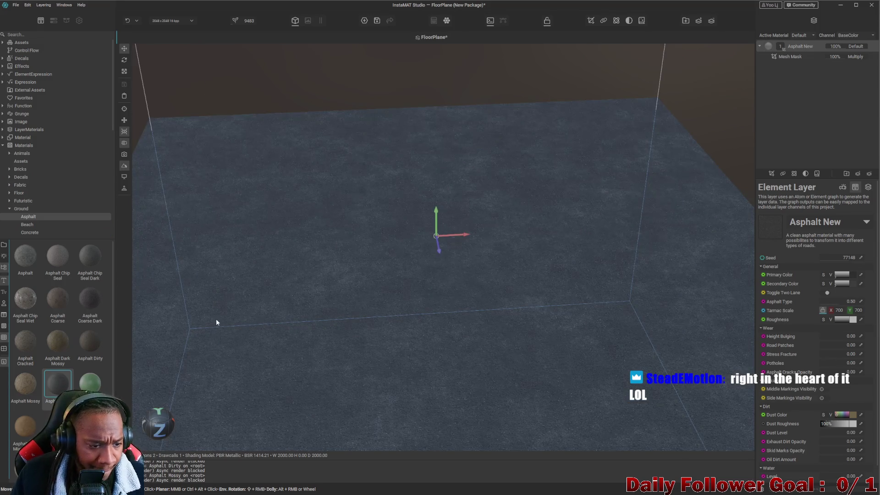
{"action": "mouse_move", "coordinate": [401, 271]}
{"action": "left_mouse_down"}
{"action": "mouse_move", "coordinate": [463, 232]}
{"action": "mouse_move", "coordinate": [467, 248]}
{"action": "mouse_move", "coordinate": [387, 289]}
{"action": "left_mouse_up"}
{"action": "mouse_move", "coordinate": [90, 382]}
{"action": "left_mouse_down"}
{"action": "mouse_move", "coordinate": [151, 348]}
{"action": "mouse_move", "coordinate": [334, 305]}
{"action": "mouse_move", "coordinate": [323, 322]}
{"action": "left_mouse_up"}
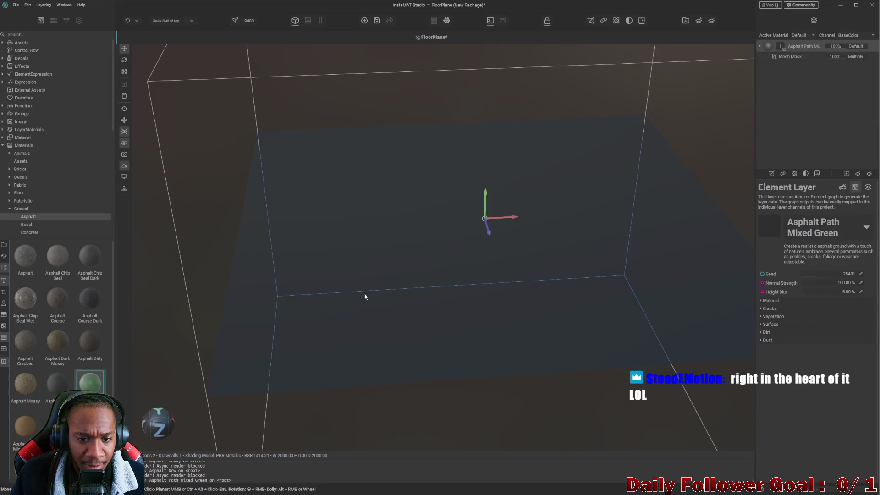
{"action": "scroll", "coordinate": [472, 246], "scroll_direction": "up", "scroll_amount": 3}
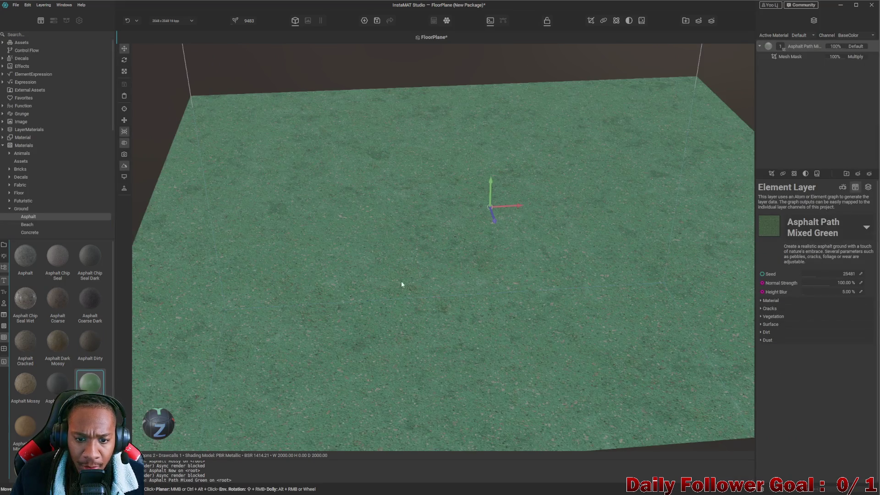
{"action": "scroll", "coordinate": [579, 190], "scroll_direction": "down", "scroll_amount": 5}
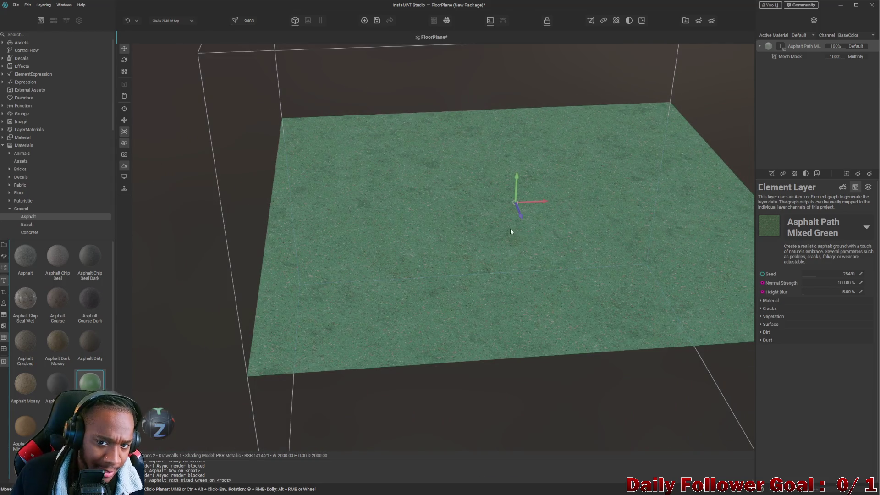
{"action": "key", "text": "ctrl+z"}
{"action": "scroll", "coordinate": [73, 362], "scroll_direction": "down", "scroll_amount": 1}
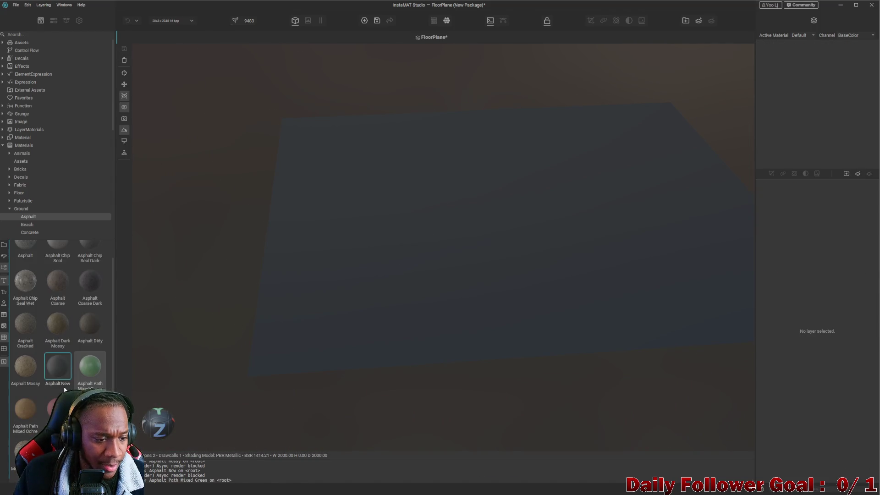
- Try Asphalt Path Mixed Ochre, Path Mixed Red and Worn Wet on the floor, undoing each
{"action": "left_click_drag", "start_coordinate": [13, 427], "coordinate": [239, 339]}
{"action": "scroll", "coordinate": [440, 275], "scroll_direction": "up", "scroll_amount": 2}
{"action": "key", "text": "ctrl+z"}
{"action": "left_click_drag", "start_coordinate": [55, 407], "coordinate": [321, 338]}
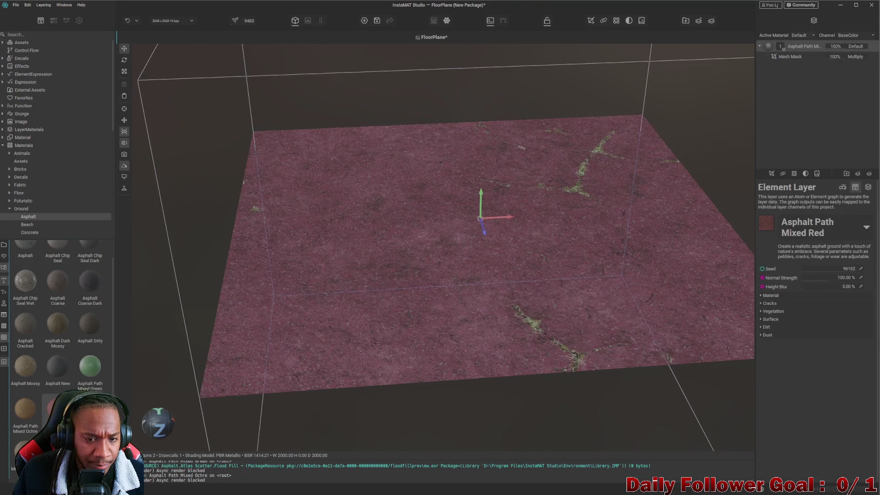
{"action": "scroll", "coordinate": [578, 317], "scroll_direction": "up", "scroll_amount": 5}
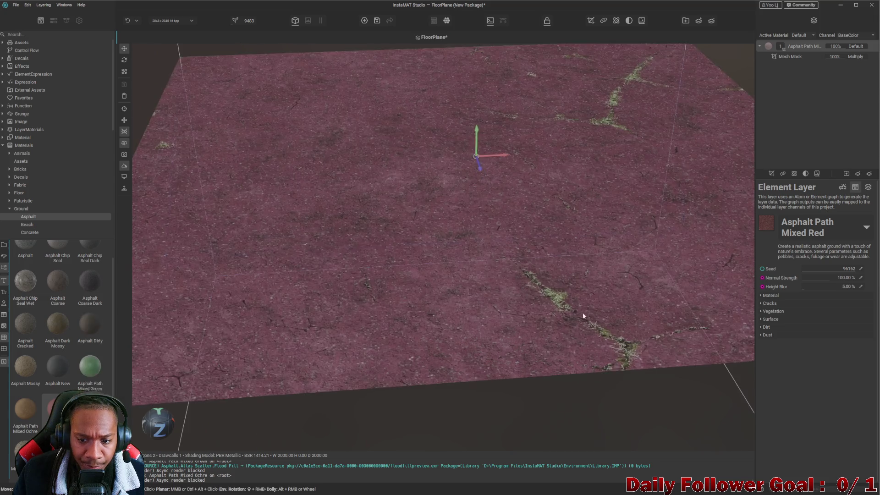
{"action": "scroll", "coordinate": [541, 298], "scroll_direction": "down", "scroll_amount": 5}
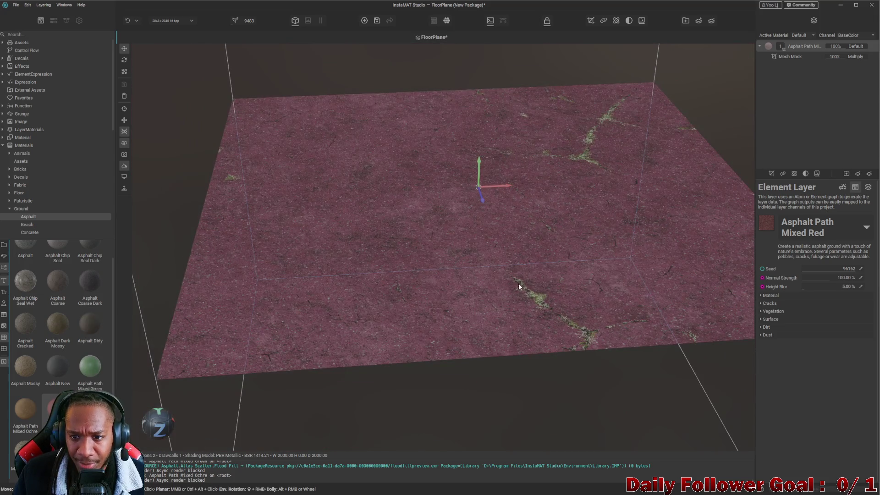
{"action": "key", "text": "ctrl+z"}
{"action": "left_click_drag", "start_coordinate": [90, 408], "coordinate": [412, 290]}
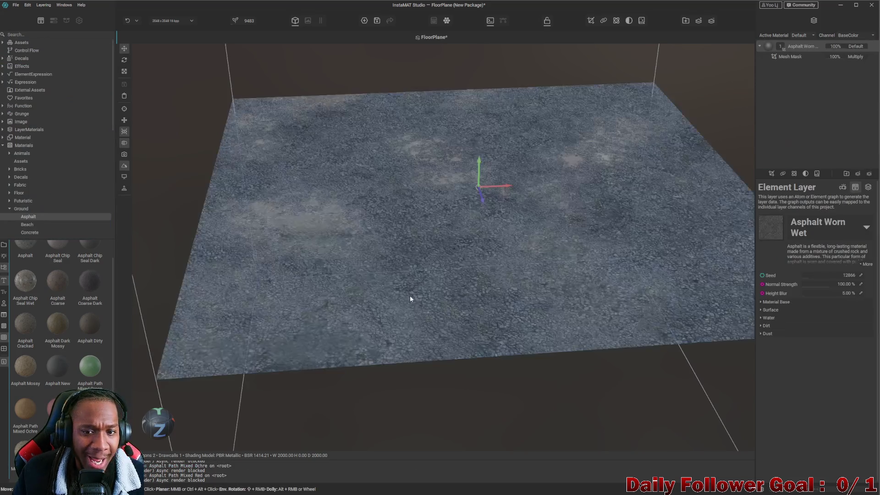
{"action": "scroll", "coordinate": [461, 232], "scroll_direction": "up", "scroll_amount": 5}
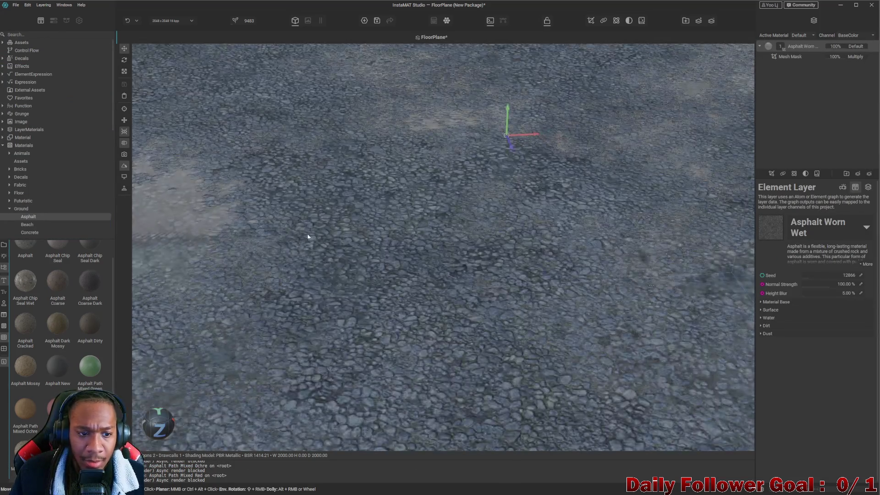
{"action": "scroll", "coordinate": [228, 230], "scroll_direction": "down", "scroll_amount": 5}
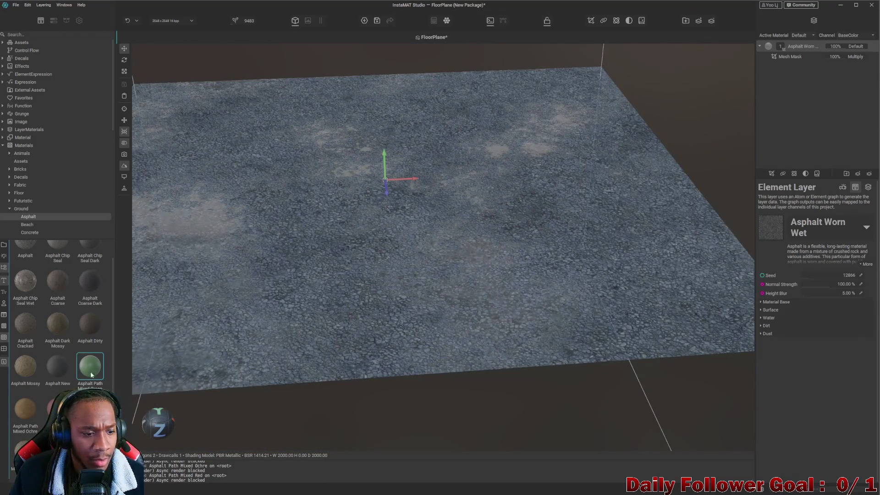
{"action": "key", "text": "ctrl+z"}
- Try Mossy Asphalt, then keep Mossy Asphalt Alien and remove the extra Mossy Asphalt Yellow layer
{"action": "mouse_move", "coordinate": [25, 366]}
{"action": "left_mouse_down"}
{"action": "mouse_move", "coordinate": [172, 394]}
{"action": "mouse_move", "coordinate": [345, 213]}
{"action": "left_mouse_up"}
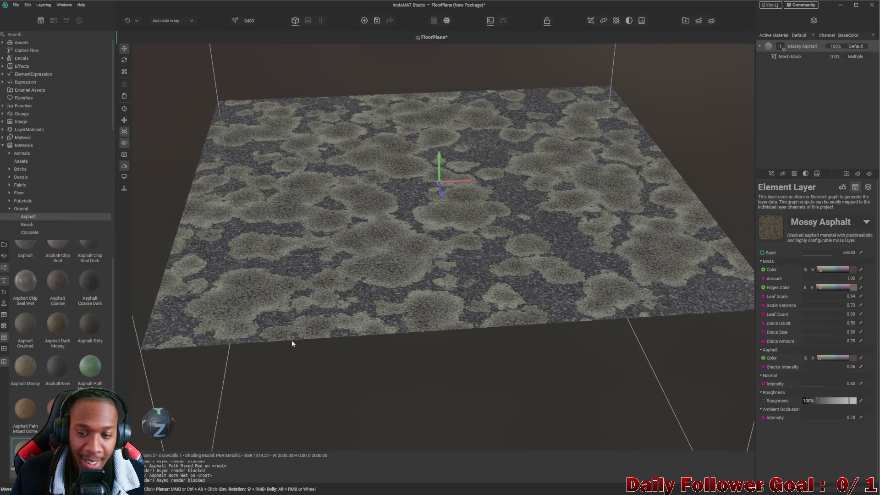
{"action": "key", "text": "ctrl+z"}
{"action": "mouse_move", "coordinate": [25, 452]}
{"action": "left_mouse_down"}
{"action": "mouse_move", "coordinate": [422, 215]}
{"action": "mouse_move", "coordinate": [450, 246]}
{"action": "mouse_move", "coordinate": [438, 265]}
{"action": "left_mouse_up"}
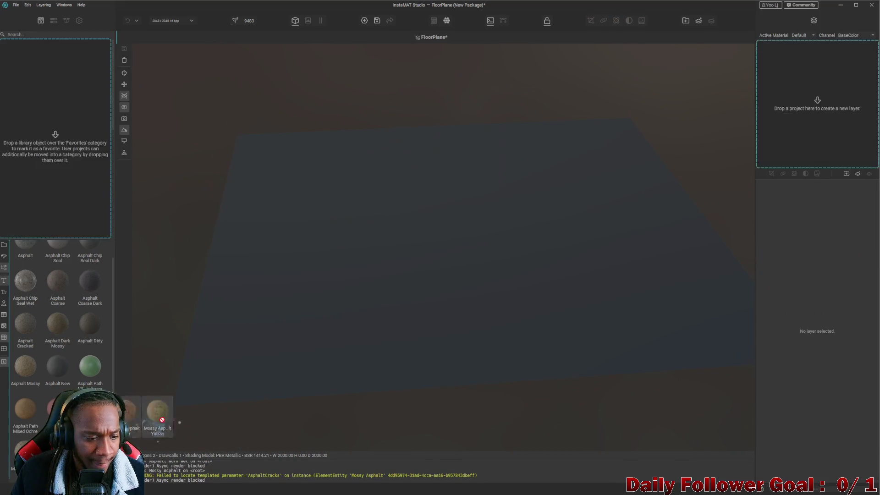
{"action": "key", "text": "ctrl+z"}
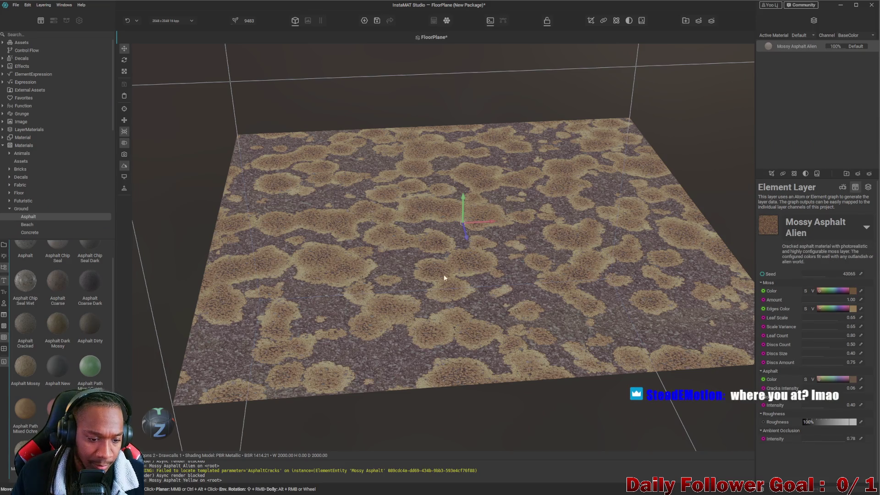
- Test a plain Asphalt layer on the floor, undo it, and show Concrete materials
{"action": "left_click_drag", "start_coordinate": [448, 276], "coordinate": [420, 285]}
{"action": "scroll", "coordinate": [57, 321], "scroll_direction": "up", "scroll_amount": 1}
{"action": "mouse_move", "coordinate": [23, 256]}
{"action": "left_mouse_down"}
{"action": "mouse_move", "coordinate": [487, 255]}
{"action": "mouse_move", "coordinate": [412, 270]}
{"action": "left_mouse_up"}
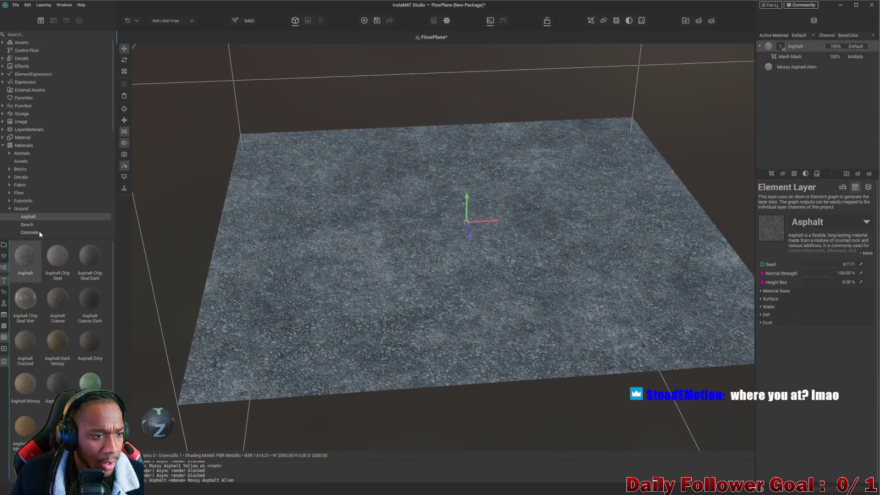
{"action": "key", "text": "ctrl+z"}
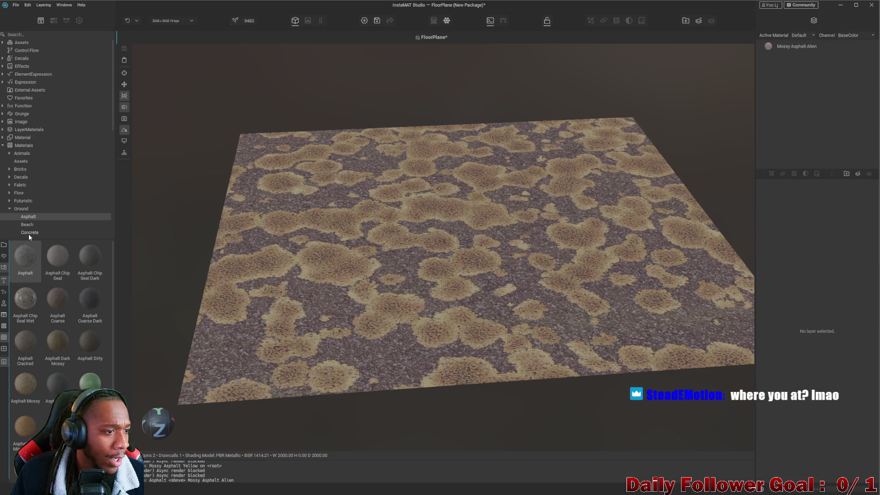
{"action": "left_click", "coordinate": [36, 234]}
- Preview Brushed Concrete, Brushed Concrete Worn, Coarse Concrete and Concrete Dirty on the floor
{"action": "mouse_move", "coordinate": [31, 252]}
{"action": "left_mouse_down"}
{"action": "mouse_move", "coordinate": [491, 250]}
{"action": "mouse_move", "coordinate": [431, 257]}
{"action": "left_mouse_up"}
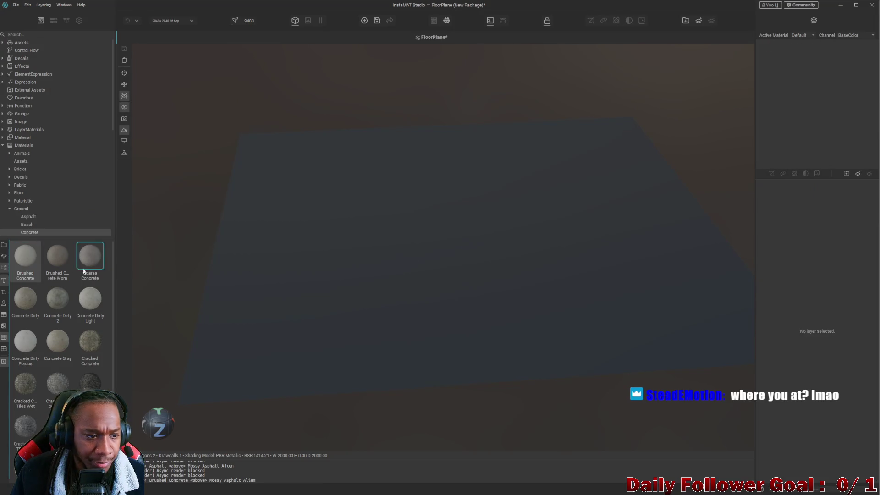
{"action": "scroll", "coordinate": [504, 284], "scroll_direction": "up", "scroll_amount": 5}
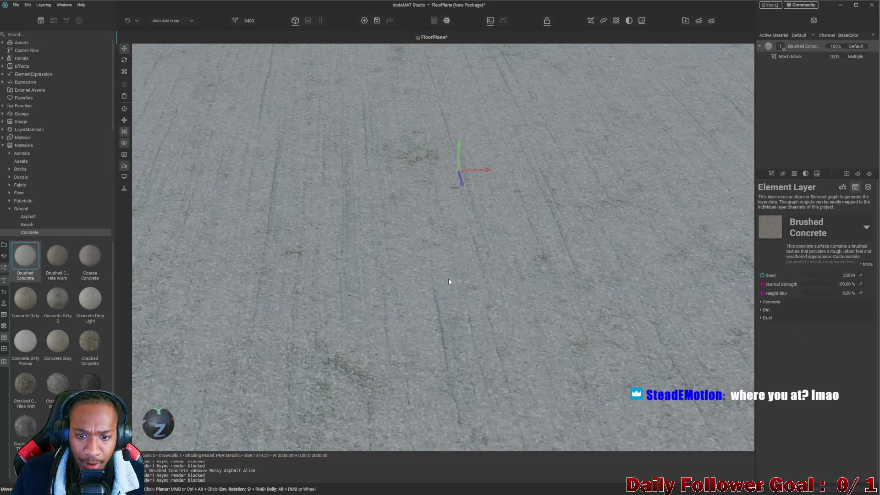
{"action": "scroll", "coordinate": [494, 286], "scroll_direction": "down", "scroll_amount": 5}
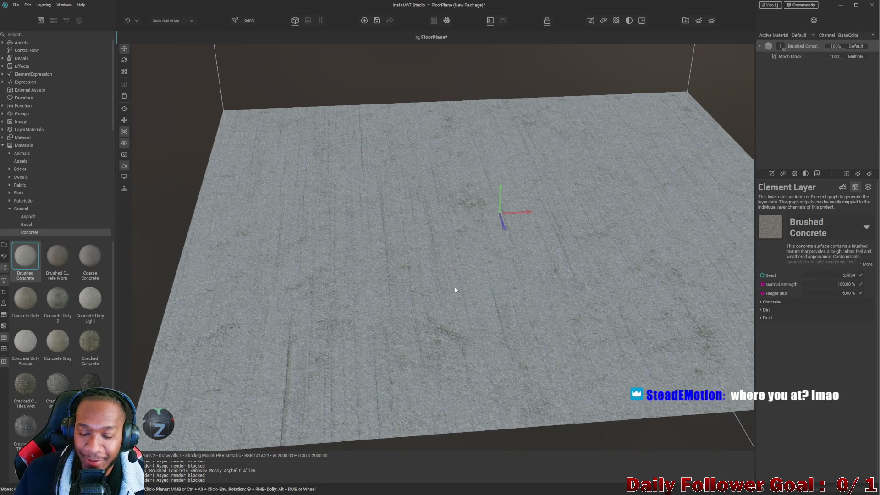
{"action": "scroll", "coordinate": [448, 293], "scroll_direction": "down", "scroll_amount": 2}
{"action": "left_click_drag", "start_coordinate": [58, 257], "coordinate": [450, 269]}
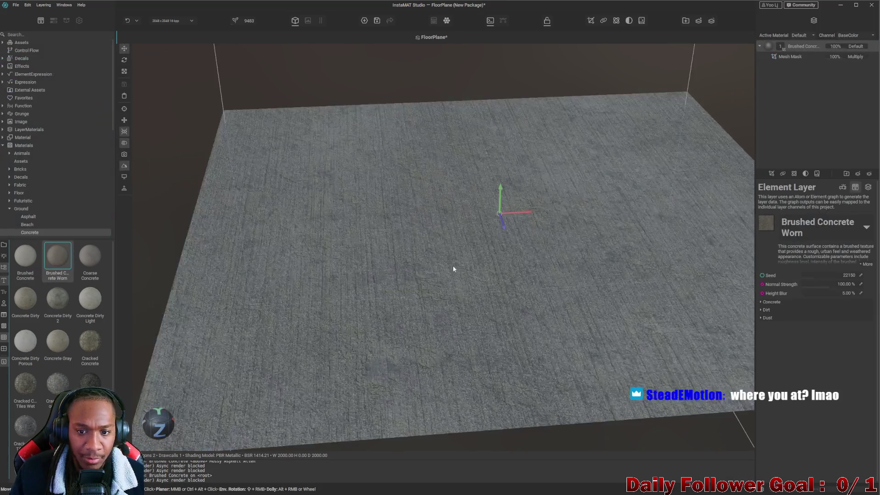
{"action": "scroll", "coordinate": [387, 308], "scroll_direction": "up", "scroll_amount": 3}
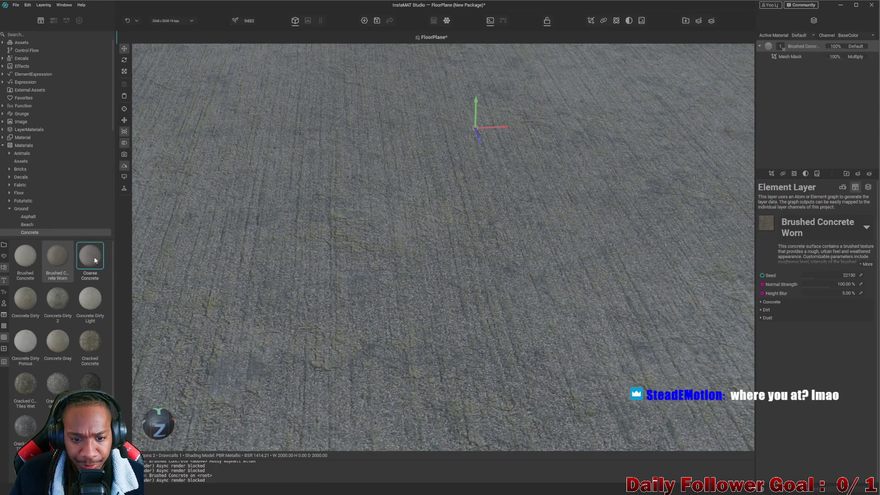
{"action": "scroll", "coordinate": [394, 220], "scroll_direction": "down", "scroll_amount": 3}
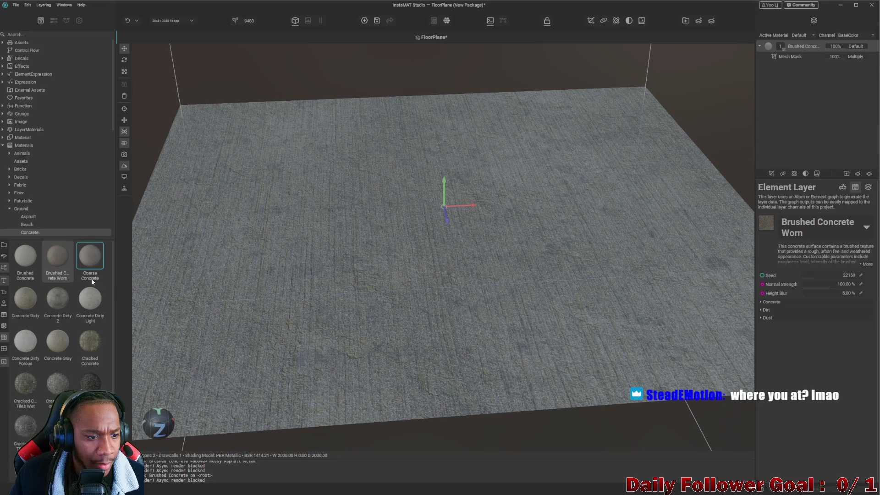
{"action": "left_click", "coordinate": [81, 260]}
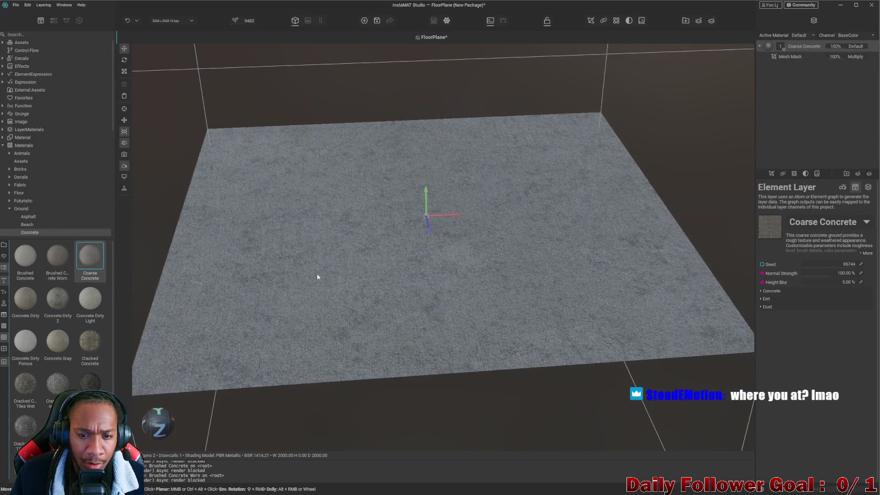
{"action": "left_click", "coordinate": [25, 299]}
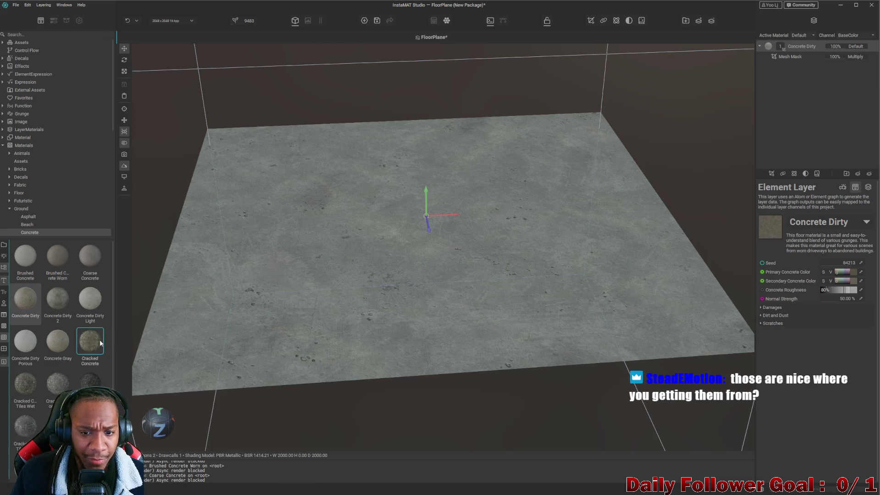
- Try Concrete Dirty 2, Dirty Light, Dirty Porous, Gray and Cracked Concrete, undoing each
{"action": "mouse_move", "coordinate": [74, 315]}
{"action": "left_mouse_down"}
{"action": "mouse_move", "coordinate": [381, 278]}
{"action": "mouse_move", "coordinate": [371, 308]}
{"action": "mouse_move", "coordinate": [416, 286]}
{"action": "mouse_move", "coordinate": [387, 289]}
{"action": "mouse_move", "coordinate": [372, 304]}
{"action": "mouse_move", "coordinate": [365, 294]}
{"action": "mouse_move", "coordinate": [417, 300]}
{"action": "mouse_move", "coordinate": [483, 260]}
{"action": "mouse_move", "coordinate": [457, 304]}
{"action": "left_mouse_up"}
{"action": "left_click_drag", "start_coordinate": [90, 299], "coordinate": [266, 341]}
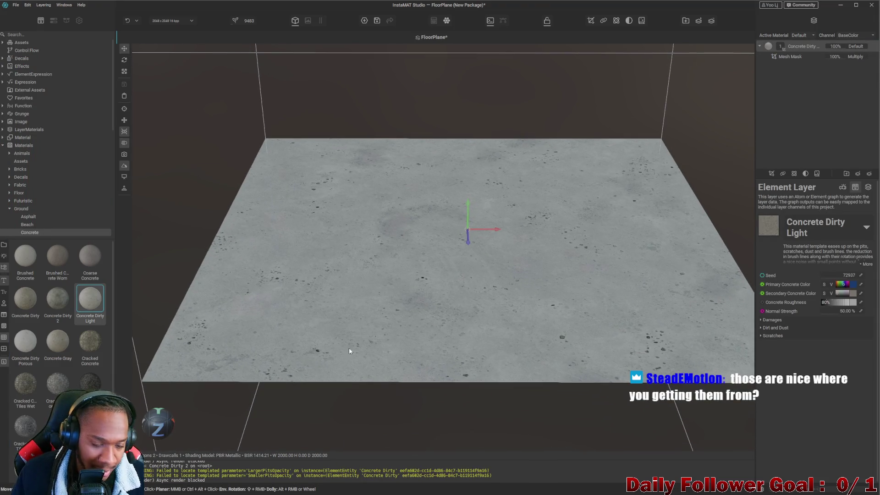
{"action": "key", "text": "ctrl+z"}
{"action": "mouse_move", "coordinate": [25, 341]}
{"action": "left_mouse_down"}
{"action": "mouse_move", "coordinate": [334, 310]}
{"action": "mouse_move", "coordinate": [214, 348]}
{"action": "left_mouse_up"}
{"action": "key", "text": "ctrl+z"}
{"action": "left_click_drag", "start_coordinate": [58, 347], "coordinate": [418, 297]}
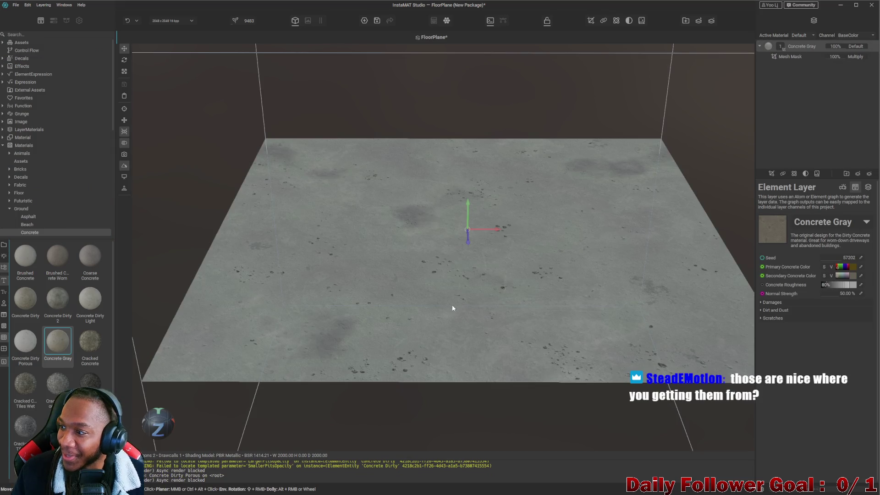
{"action": "key", "text": "ctrl+z"}
{"action": "mouse_move", "coordinate": [86, 346]}
{"action": "left_mouse_down"}
{"action": "mouse_move", "coordinate": [362, 288]}
{"action": "mouse_move", "coordinate": [331, 331]}
{"action": "left_mouse_up"}
{"action": "key", "text": "ctrl+z"}
- Try the Cracked Concrete Diamond Tiles Wet, Herringbone, Rubble Dark and Simple Tiles Wet variants, undoing each
{"action": "mouse_move", "coordinate": [28, 385]}
{"action": "left_mouse_down"}
{"action": "mouse_move", "coordinate": [256, 347]}
{"action": "mouse_move", "coordinate": [316, 324]}
{"action": "left_mouse_up"}
{"action": "scroll", "coordinate": [469, 290], "scroll_direction": "up", "scroll_amount": 5}
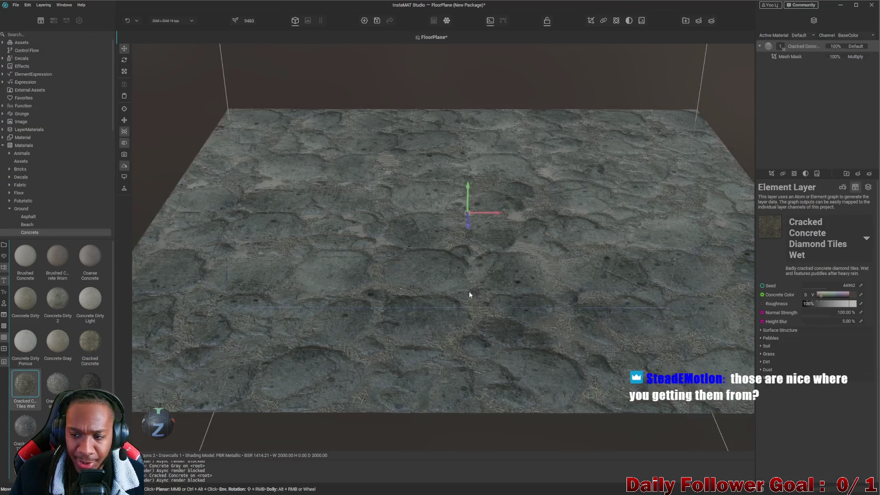
{"action": "scroll", "coordinate": [468, 295], "scroll_direction": "down", "scroll_amount": 5}
{"action": "key", "text": "ctrl+z"}
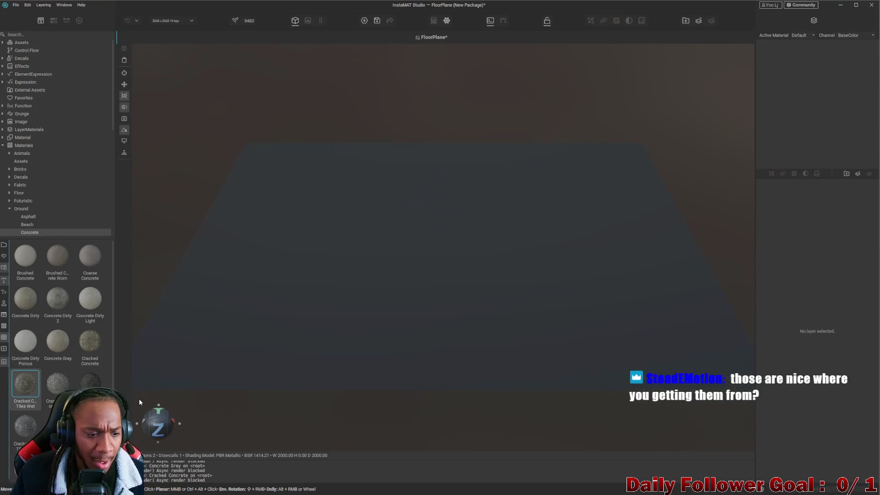
{"action": "left_click_drag", "start_coordinate": [57, 383], "coordinate": [427, 310]}
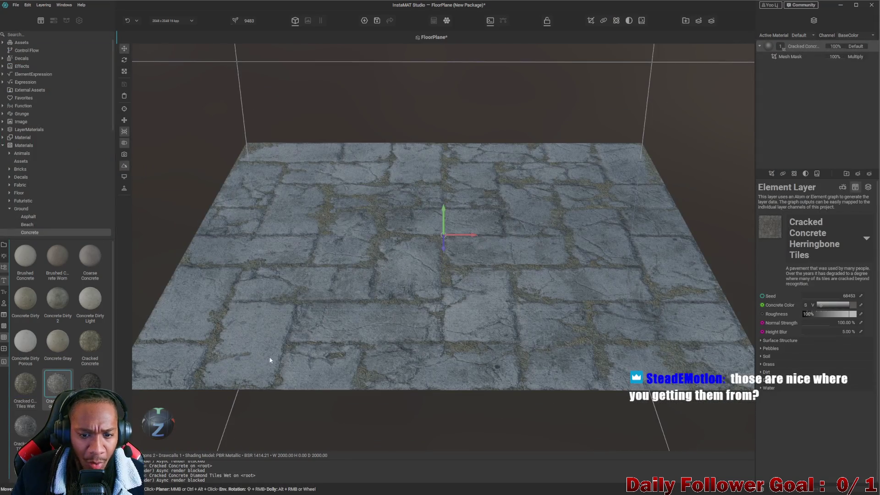
{"action": "left_click_drag", "start_coordinate": [90, 382], "coordinate": [346, 328]}
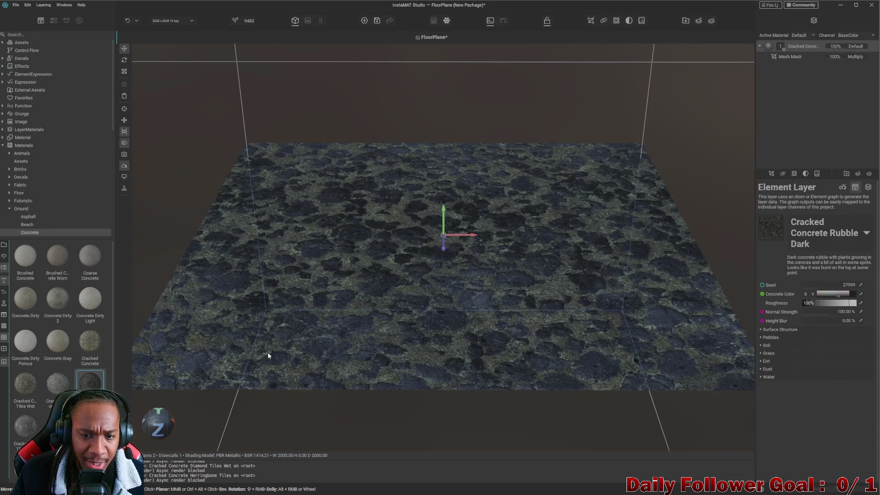
{"action": "key", "text": "ctrl+z"}
{"action": "left_click_drag", "start_coordinate": [26, 426], "coordinate": [290, 332]}
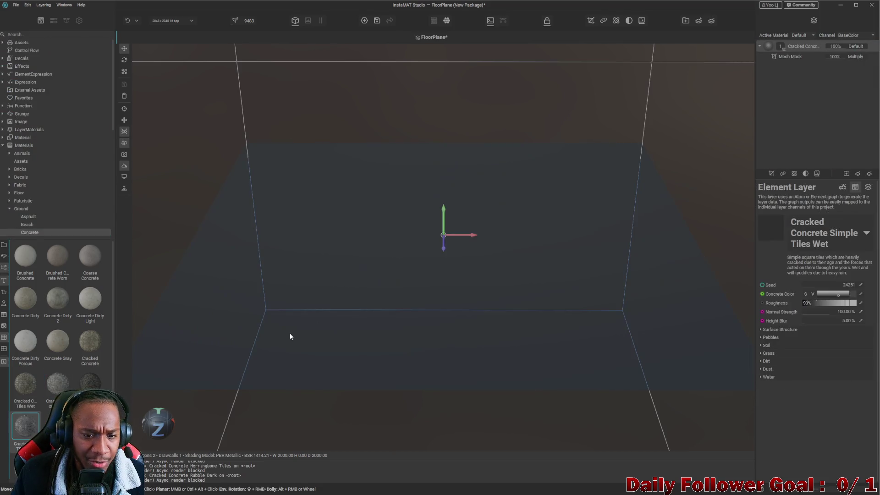
{"action": "key", "text": "ctrl+z"}
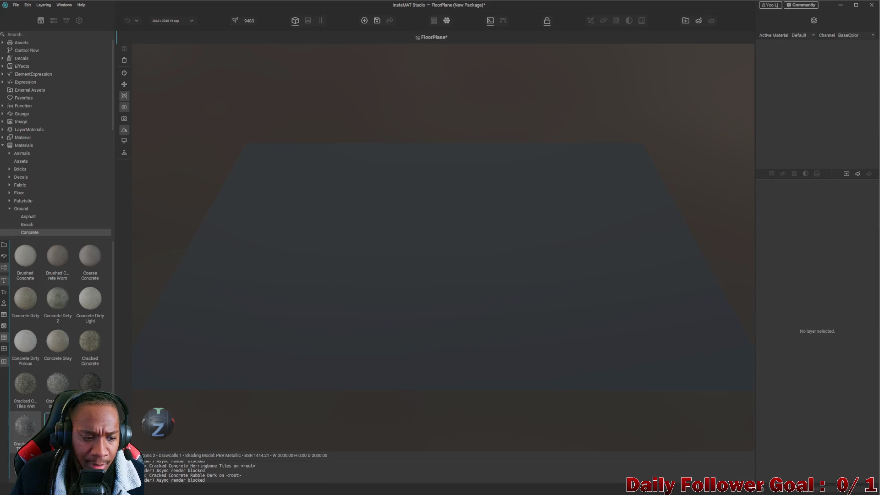
{"action": "left_click_drag", "start_coordinate": [57, 383], "coordinate": [312, 314]}
{"action": "key", "text": "ctrl+z"}
{"action": "mouse_move", "coordinate": [57, 426]}
{"action": "left_mouse_down"}
{"action": "mouse_move", "coordinate": [393, 274]}
{"action": "mouse_move", "coordinate": [377, 279]}
{"action": "left_mouse_up"}
{"action": "key", "text": "ctrl+z"}
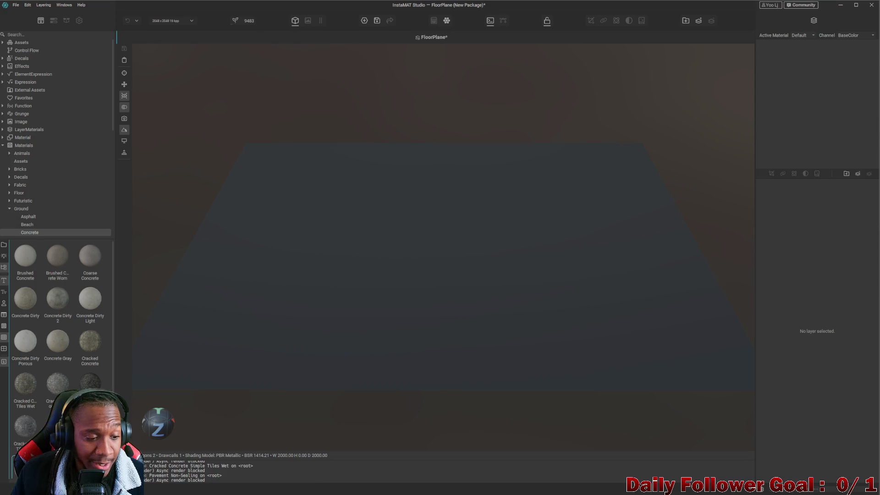
{"action": "left_click_drag", "start_coordinate": [26, 366], "coordinate": [304, 310]}
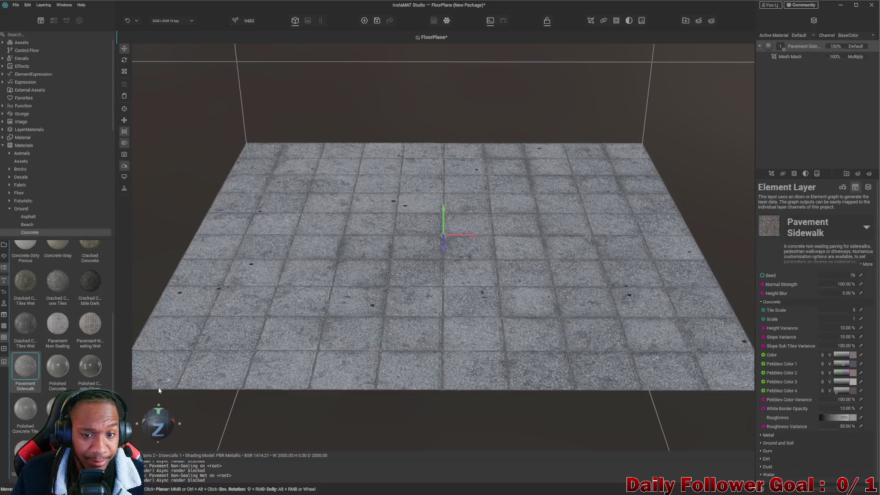
{"action": "key", "text": "ctrl+z"}
{"action": "mouse_move", "coordinate": [58, 372]}
{"action": "left_mouse_down"}
{"action": "mouse_move", "coordinate": [373, 277]}
{"action": "mouse_move", "coordinate": [349, 292]}
{"action": "left_mouse_up"}
{"action": "key", "text": "ctrl+z"}
{"action": "left_click_drag", "start_coordinate": [90, 367], "coordinate": [258, 315]}
{"action": "key", "text": "ctrl+z"}
{"action": "mouse_move", "coordinate": [25, 409]}
{"action": "left_mouse_down"}
{"action": "mouse_move", "coordinate": [373, 294]}
{"action": "mouse_move", "coordinate": [163, 383]}
{"action": "left_mouse_up"}
{"action": "key", "text": "ctrl+z"}
{"action": "left_click_drag", "start_coordinate": [58, 409], "coordinate": [423, 274]}
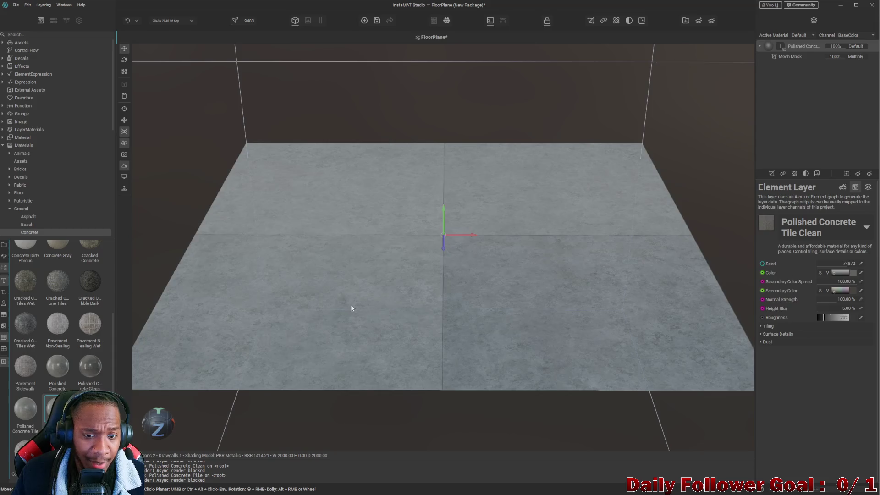
{"action": "key", "text": "ctrl+z"}
{"action": "mouse_move", "coordinate": [90, 410]}
{"action": "left_mouse_down"}
{"action": "mouse_move", "coordinate": [373, 309]}
{"action": "mouse_move", "coordinate": [320, 316]}
{"action": "left_mouse_up"}
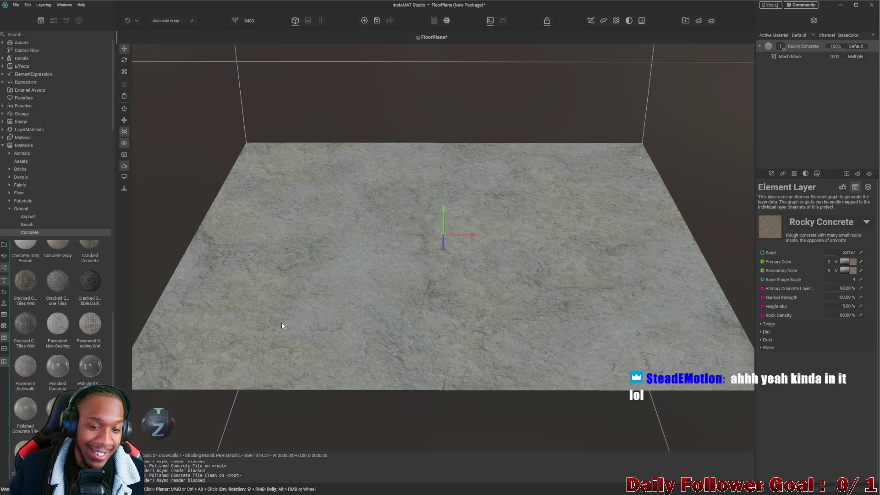
{"action": "key", "text": "ctrl+z"}
{"action": "left_click_drag", "start_coordinate": [26, 451], "coordinate": [525, 272]}
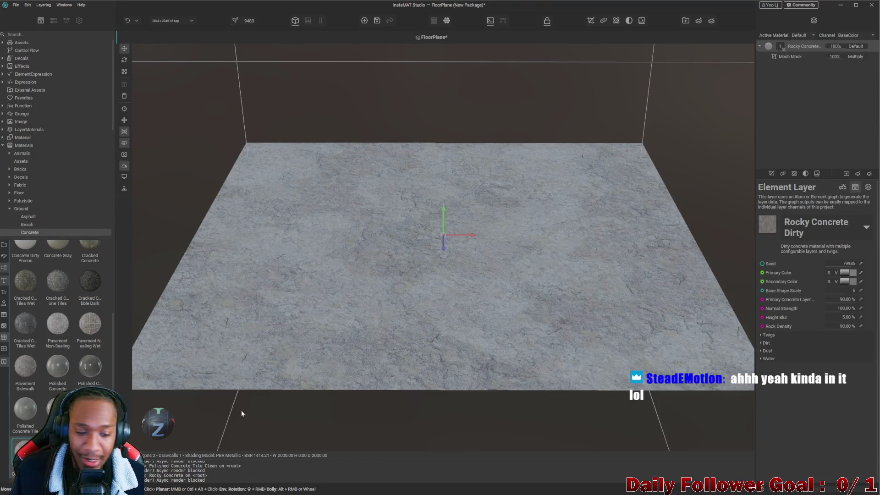
{"action": "key", "text": "ctrl+z"}
{"action": "left_click_drag", "start_coordinate": [58, 452], "coordinate": [398, 321]}
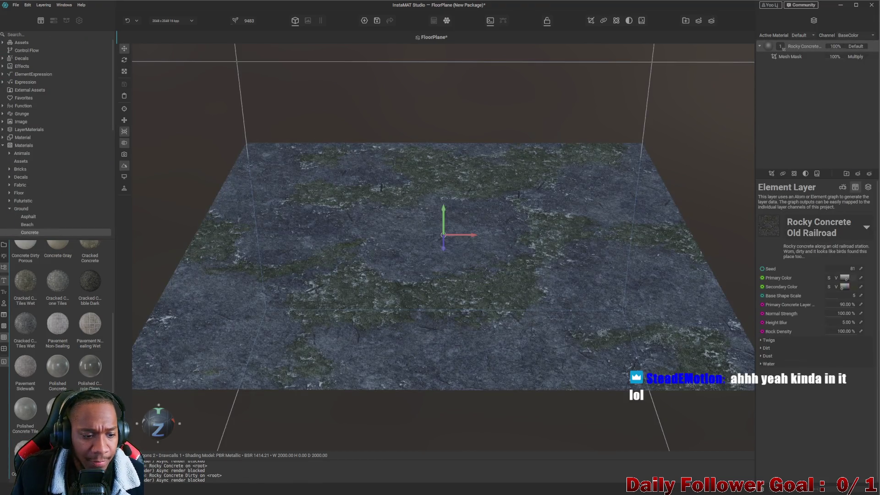
{"action": "key", "text": "ctrl+z"}
{"action": "left_click_drag", "start_coordinate": [90, 452], "coordinate": [370, 303]}
{"action": "scroll", "coordinate": [416, 292], "scroll_direction": "down", "scroll_amount": 1}
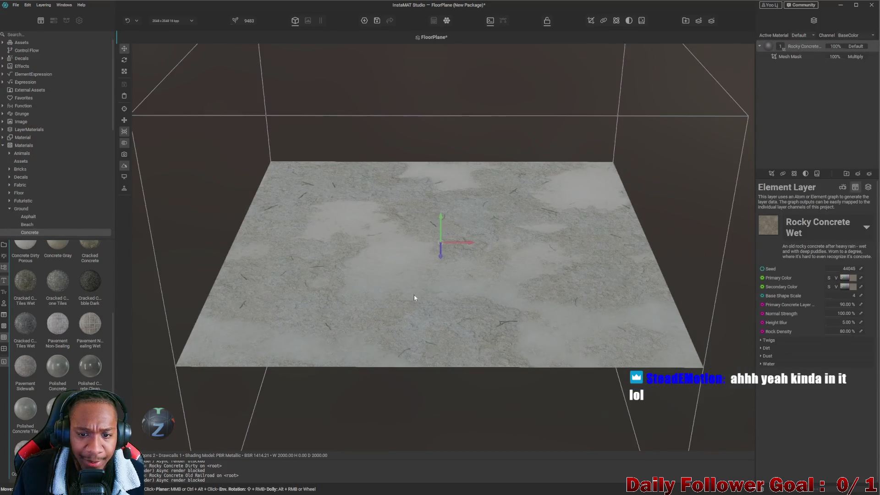
{"action": "scroll", "coordinate": [470, 260], "scroll_direction": "up", "scroll_amount": 5}
{"action": "scroll", "coordinate": [337, 298], "scroll_direction": "down", "scroll_amount": 3}
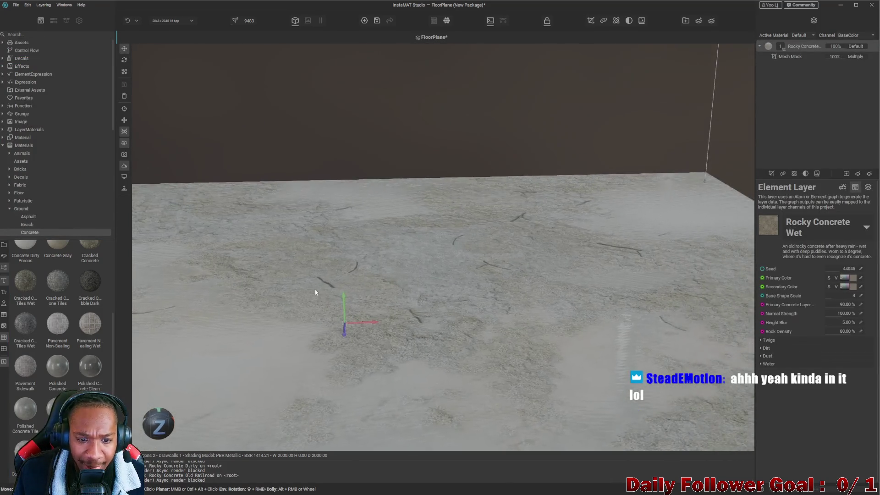
{"action": "scroll", "coordinate": [314, 290], "scroll_direction": "up", "scroll_amount": 2}
{"action": "scroll", "coordinate": [316, 255], "scroll_direction": "down", "scroll_amount": 5}
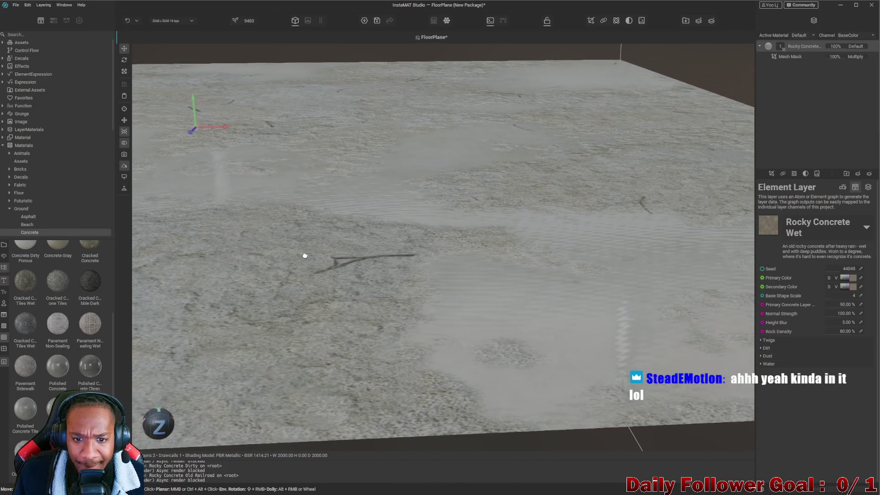
{"action": "scroll", "coordinate": [305, 324], "scroll_direction": "down", "scroll_amount": 3}
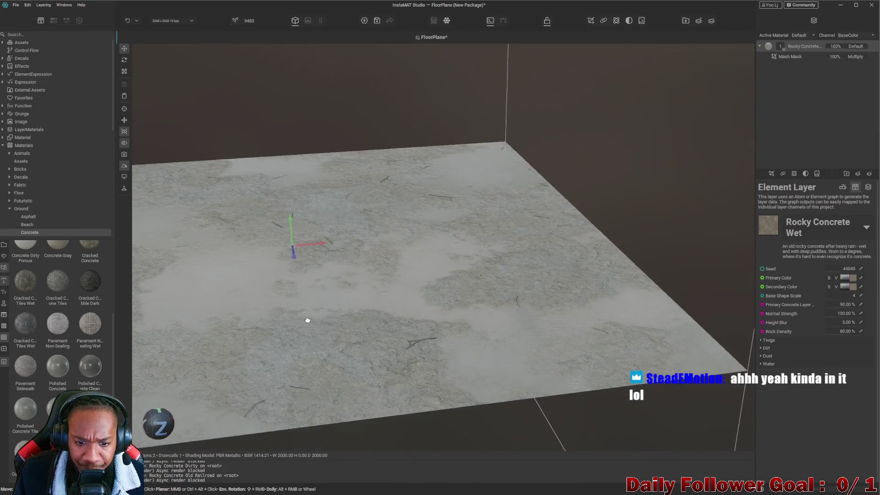
{"action": "scroll", "coordinate": [353, 338], "scroll_direction": "up", "scroll_amount": 4}
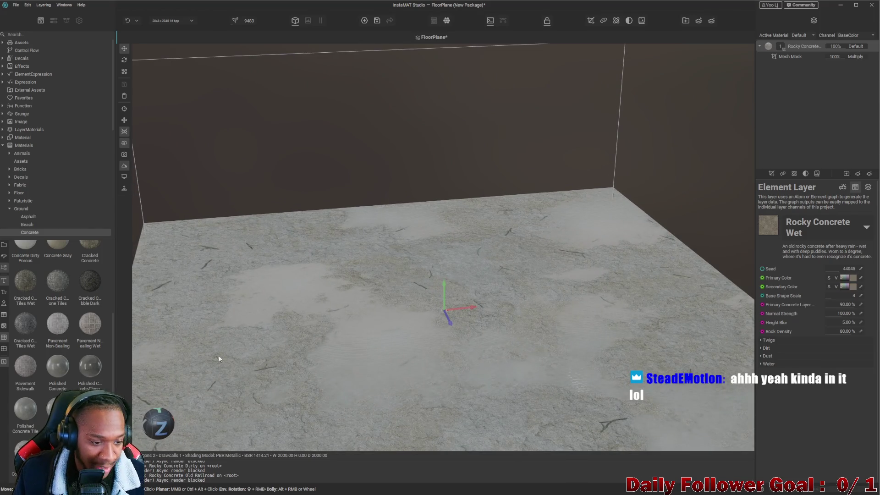
{"action": "key", "text": "ctrl+z"}
{"action": "scroll", "coordinate": [71, 382], "scroll_direction": "up", "scroll_amount": 3}
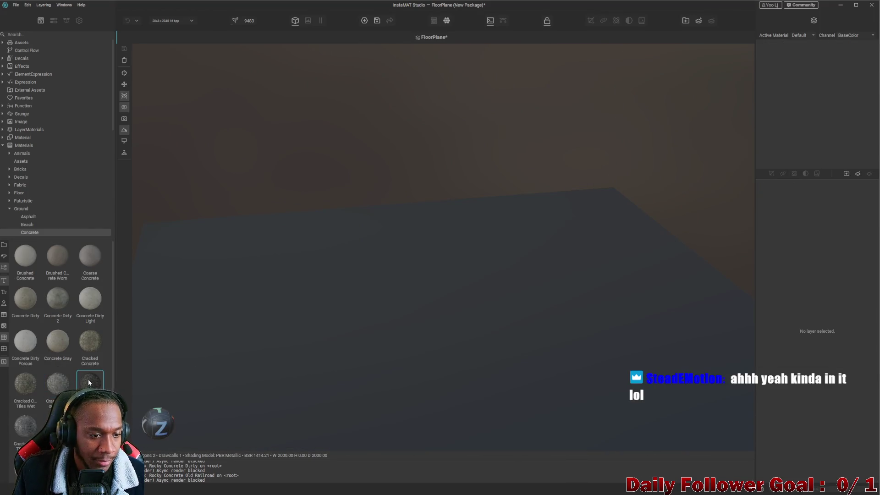
- Preview Asphalt Worn Wet from the Asphalt library on the floor plane, undoing it
{"action": "mouse_move", "coordinate": [80, 343]}
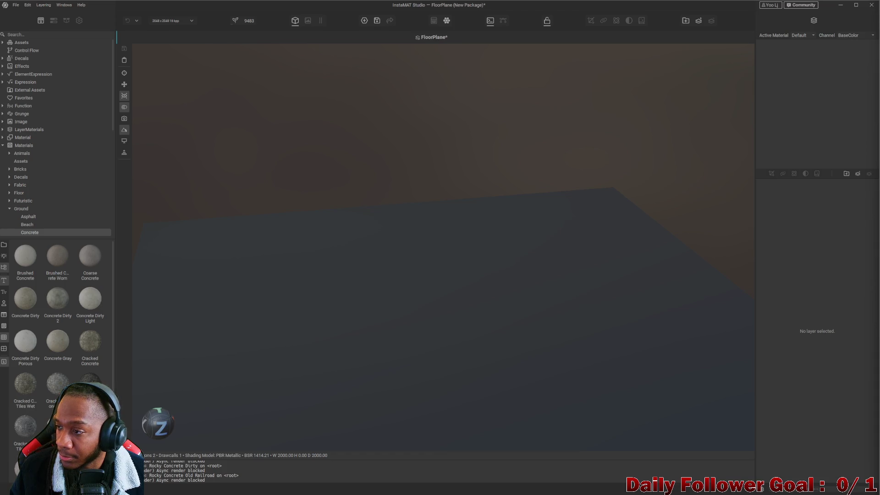
{"action": "left_click_drag", "start_coordinate": [431, 272], "coordinate": [59, 297]}
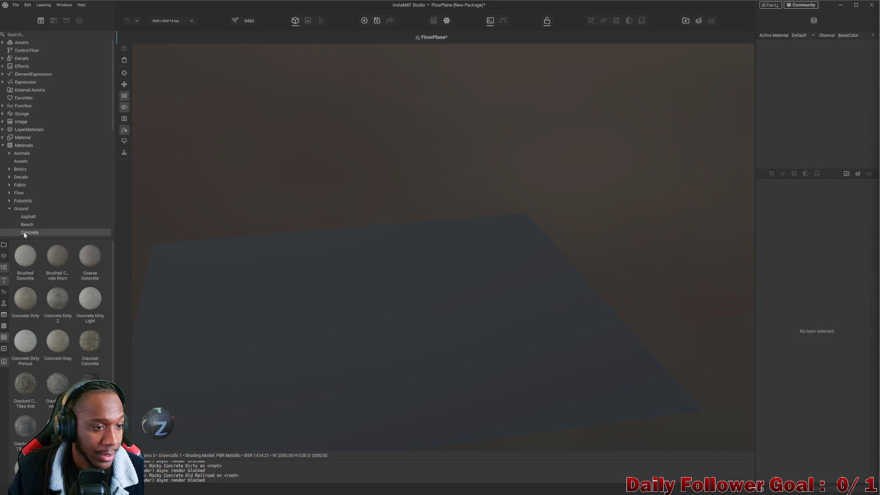
{"action": "left_click", "coordinate": [26, 216]}
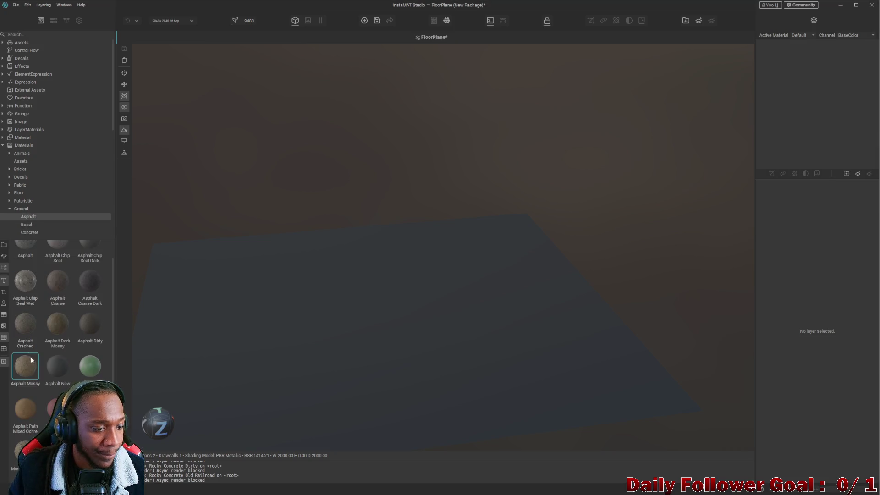
{"action": "left_click_drag", "start_coordinate": [73, 413], "coordinate": [312, 342]}
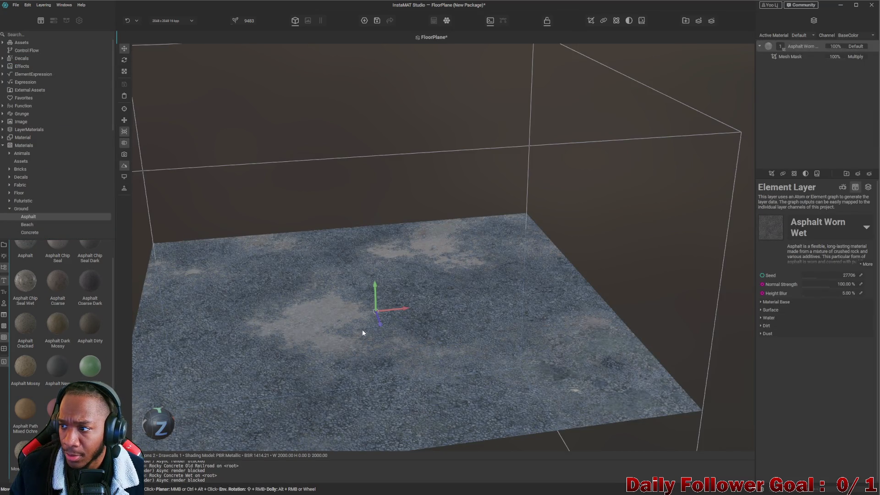
{"action": "key", "text": "ctrl+z"}
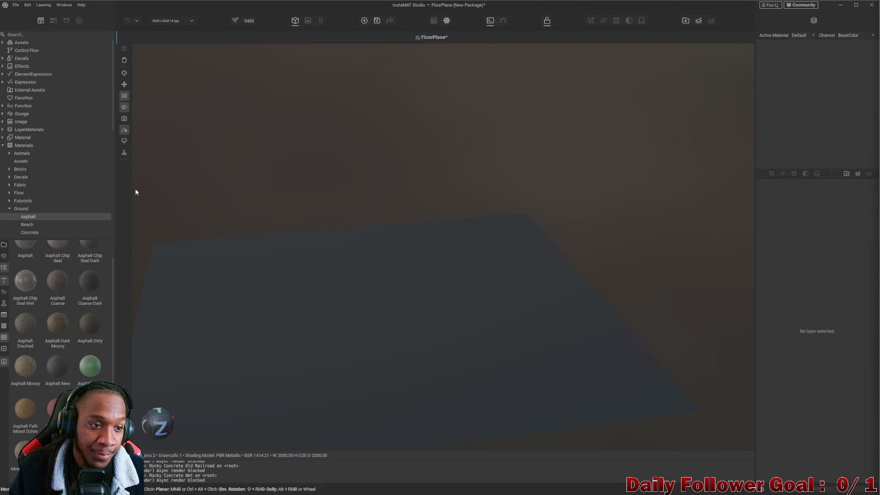
{"action": "mouse_move", "coordinate": [90, 403]}
{"action": "left_mouse_down"}
{"action": "mouse_move", "coordinate": [314, 377]}
{"action": "mouse_move", "coordinate": [346, 348]}
{"action": "mouse_move", "coordinate": [248, 382]}
{"action": "left_mouse_up"}
- Switch the library from Concrete to the Road ground materials
{"action": "scroll", "coordinate": [51, 361], "scroll_direction": "up", "scroll_amount": 1}
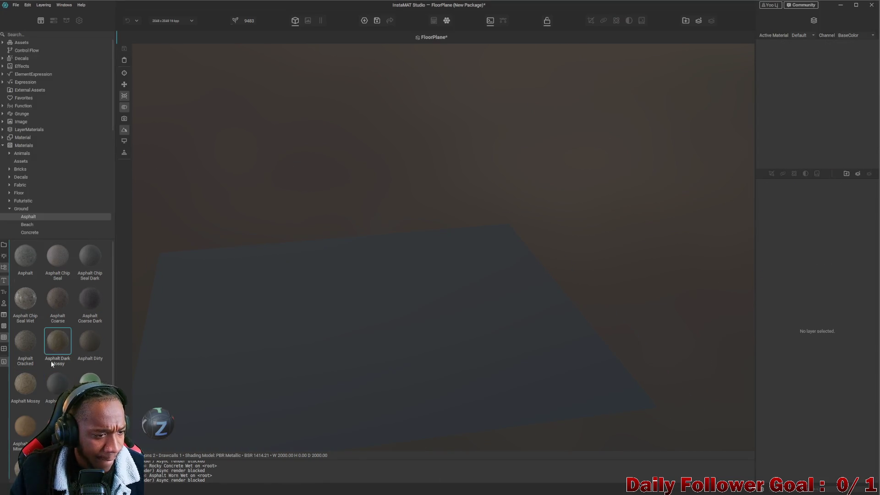
{"action": "left_click", "coordinate": [30, 233]}
{"action": "scroll", "coordinate": [42, 391], "scroll_direction": "down", "scroll_amount": 1}
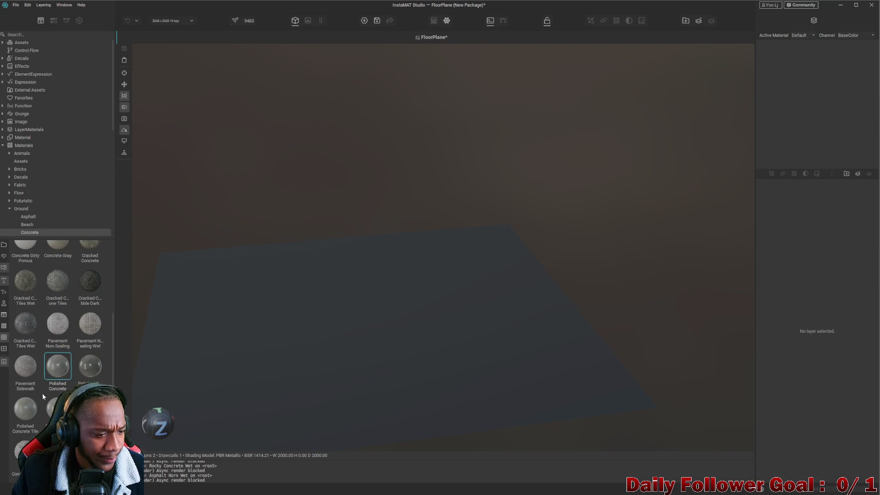
{"action": "scroll", "coordinate": [28, 317], "scroll_direction": "up", "scroll_amount": 2}
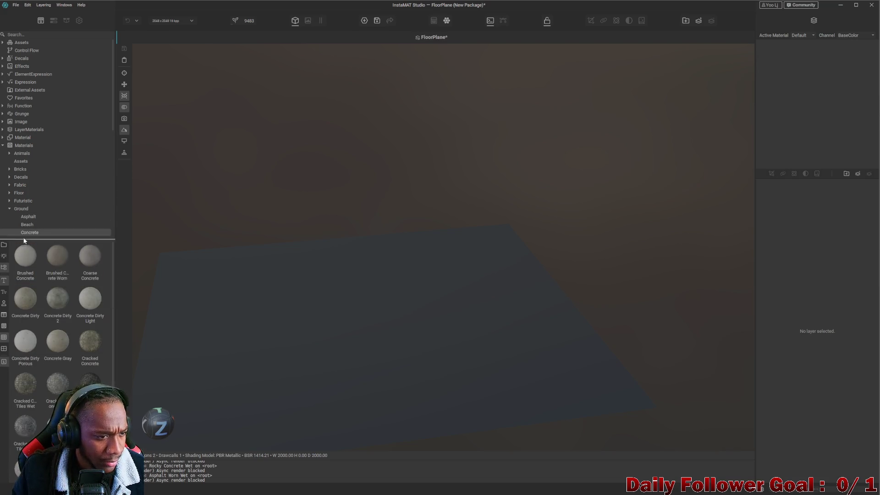
{"action": "scroll", "coordinate": [29, 220], "scroll_direction": "down", "scroll_amount": 3}
{"action": "left_click", "coordinate": [25, 206]}
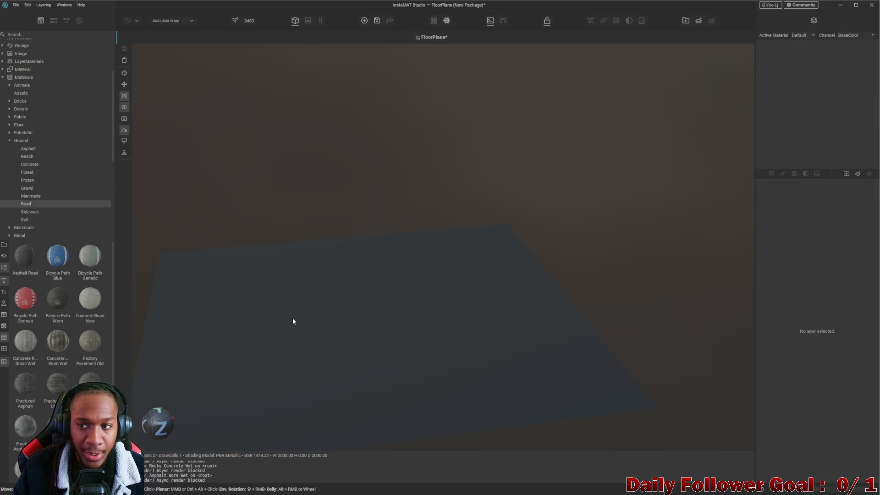
- Apply Old Asphalt Road from the Road library to the floor plane
{"action": "scroll", "coordinate": [16, 436], "scroll_direction": "down", "scroll_amount": 2}
{"action": "mouse_move", "coordinate": [26, 412]}
{"action": "left_mouse_down"}
{"action": "mouse_move", "coordinate": [331, 348]}
{"action": "mouse_move", "coordinate": [530, 271]}
{"action": "mouse_move", "coordinate": [477, 338]}
{"action": "mouse_move", "coordinate": [505, 281]}
{"action": "left_mouse_up"}
{"action": "scroll", "coordinate": [313, 352], "scroll_direction": "up", "scroll_amount": 3}
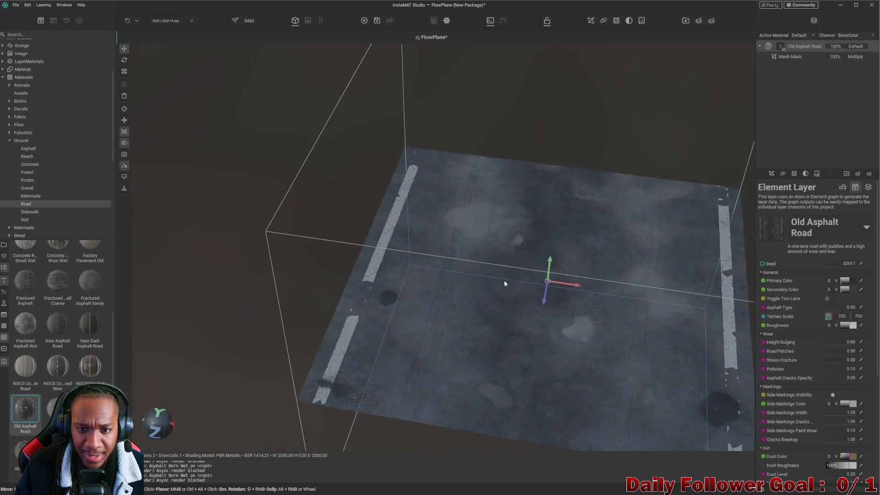
{"action": "scroll", "coordinate": [499, 263], "scroll_direction": "up", "scroll_amount": 6}
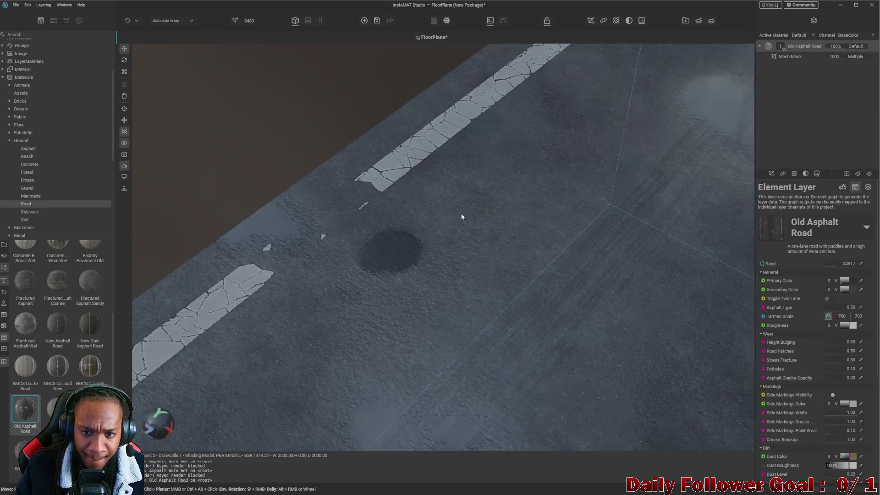
- Inspect the puddled Old Asphalt Road from above with its layer deselected
{"action": "mouse_move", "coordinate": [462, 216]}
{"action": "left_mouse_down"}
{"action": "mouse_move", "coordinate": [461, 227]}
{"action": "mouse_move", "coordinate": [417, 239]}
{"action": "mouse_move", "coordinate": [409, 214]}
{"action": "mouse_move", "coordinate": [419, 199]}
{"action": "mouse_move", "coordinate": [407, 224]}
{"action": "mouse_move", "coordinate": [362, 204]}
{"action": "mouse_move", "coordinate": [383, 287]}
{"action": "mouse_move", "coordinate": [398, 282]}
{"action": "mouse_move", "coordinate": [442, 323]}
{"action": "mouse_move", "coordinate": [361, 214]}
{"action": "mouse_move", "coordinate": [355, 275]}
{"action": "mouse_move", "coordinate": [335, 216]}
{"action": "mouse_move", "coordinate": [426, 364]}
{"action": "mouse_move", "coordinate": [463, 290]}
{"action": "mouse_move", "coordinate": [455, 320]}
{"action": "mouse_move", "coordinate": [423, 363]}
{"action": "mouse_move", "coordinate": [412, 407]}
{"action": "mouse_move", "coordinate": [434, 316]}
{"action": "mouse_move", "coordinate": [435, 239]}
{"action": "mouse_move", "coordinate": [437, 330]}
{"action": "mouse_move", "coordinate": [467, 226]}
{"action": "mouse_move", "coordinate": [418, 318]}
{"action": "mouse_move", "coordinate": [414, 180]}
{"action": "left_mouse_up"}
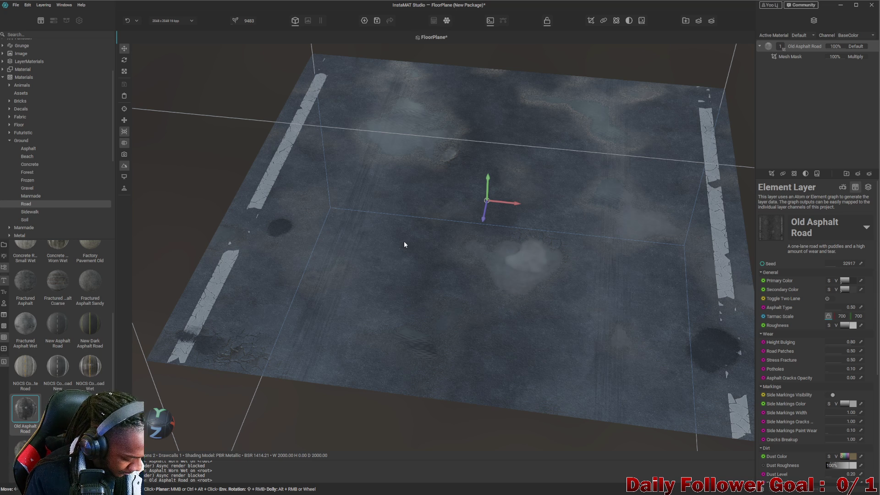
{"action": "mouse_move", "coordinate": [403, 244]}
{"action": "left_mouse_down"}
{"action": "mouse_move", "coordinate": [362, 297]}
{"action": "mouse_move", "coordinate": [407, 288]}
{"action": "mouse_move", "coordinate": [396, 259]}
{"action": "mouse_move", "coordinate": [412, 263]}
{"action": "mouse_move", "coordinate": [378, 278]}
{"action": "mouse_move", "coordinate": [481, 289]}
{"action": "mouse_move", "coordinate": [462, 270]}
{"action": "left_mouse_up"}
{"action": "left_click", "coordinate": [797, 105]}
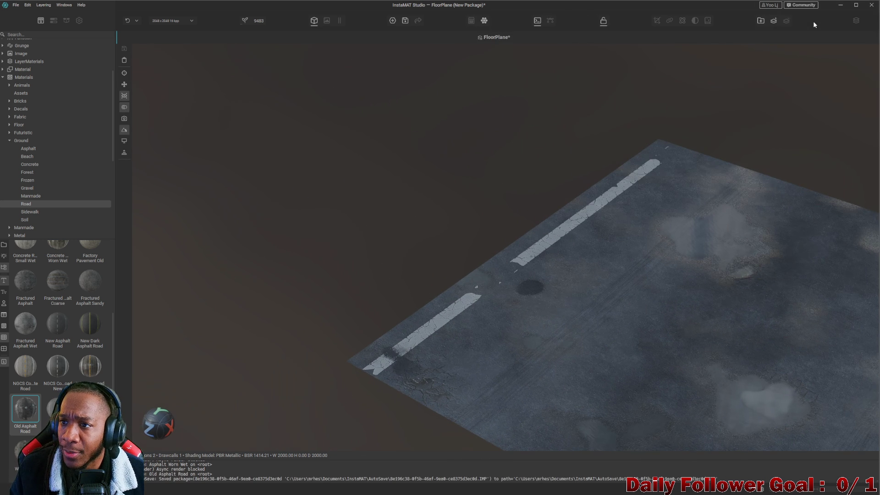
{"action": "mouse_move", "coordinate": [500, 241]}
{"action": "left_mouse_down"}
{"action": "mouse_move", "coordinate": [569, 256]}
{"action": "mouse_move", "coordinate": [422, 264]}
{"action": "mouse_move", "coordinate": [574, 304]}
{"action": "mouse_move", "coordinate": [533, 335]}
{"action": "left_mouse_up"}
{"action": "left_click_drag", "start_coordinate": [499, 340], "coordinate": [479, 273]}
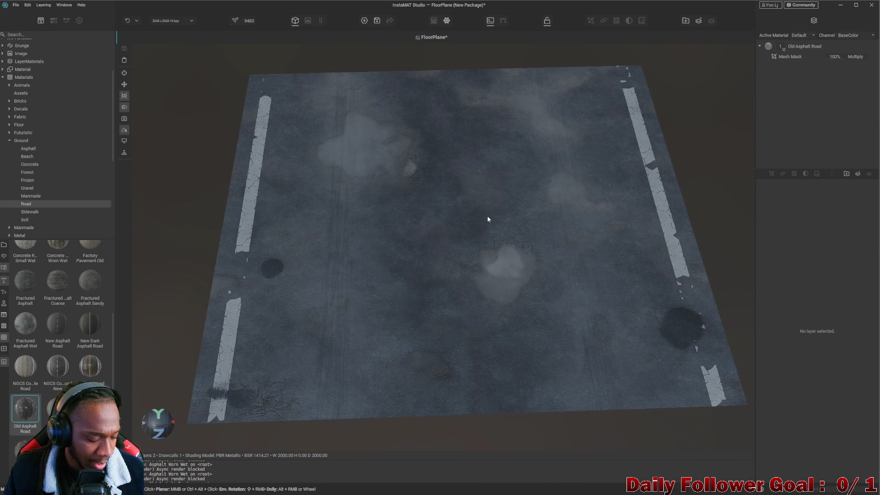
{"action": "scroll", "coordinate": [488, 218], "scroll_direction": "down", "scroll_amount": 3}
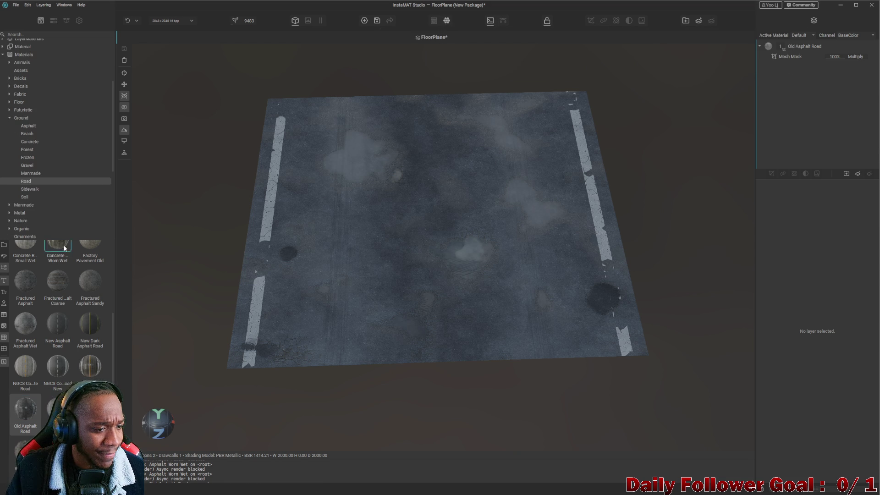
{"action": "scroll", "coordinate": [69, 141], "scroll_direction": "up", "scroll_amount": 2}
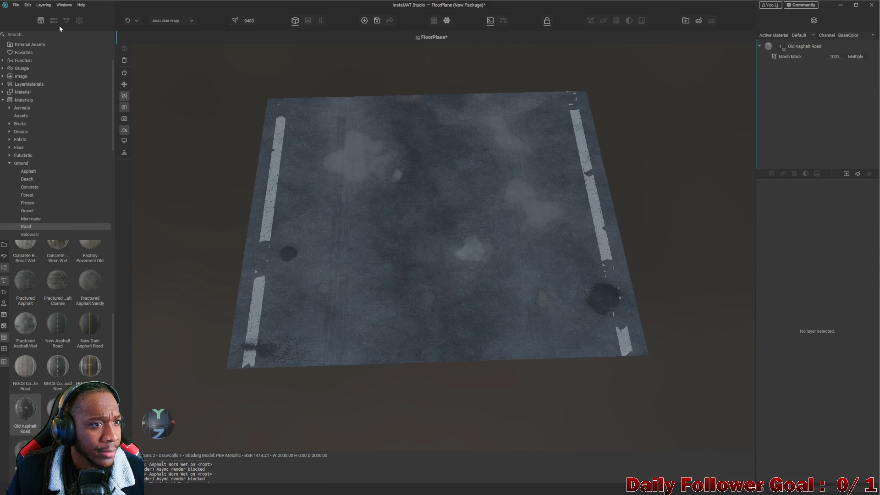
- Check the material properties and viewport settings panels, then return to the library
{"action": "left_click", "coordinate": [53, 20]}
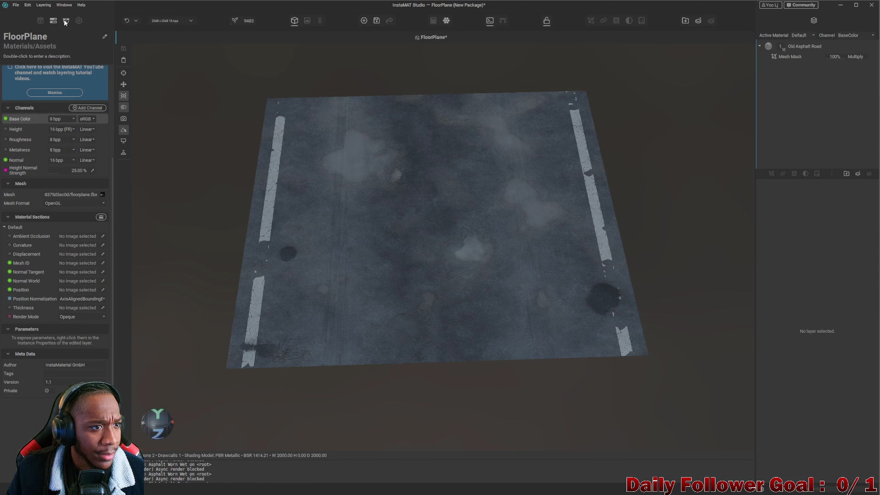
{"action": "left_click", "coordinate": [65, 21]}
{"action": "left_click", "coordinate": [77, 21]}
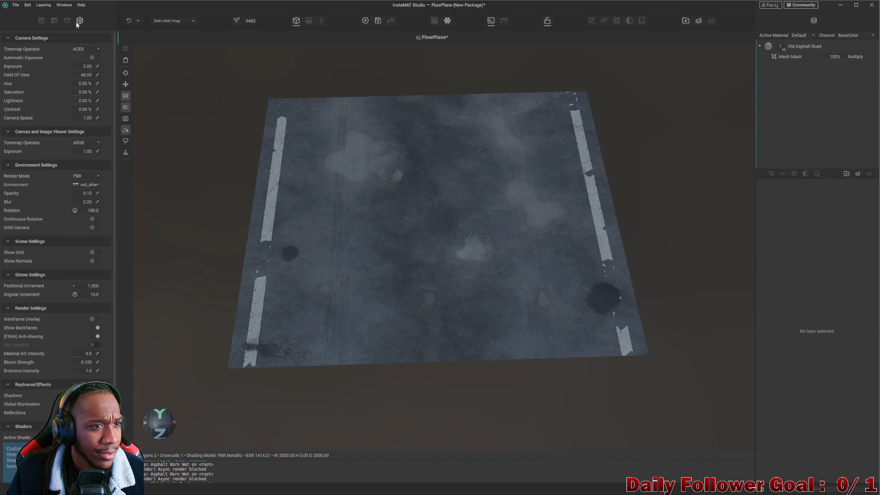
{"action": "left_click", "coordinate": [41, 21]}
- Browse the File, Edit and Layering menus, ending on the File menu
{"action": "left_click", "coordinate": [16, 5]}
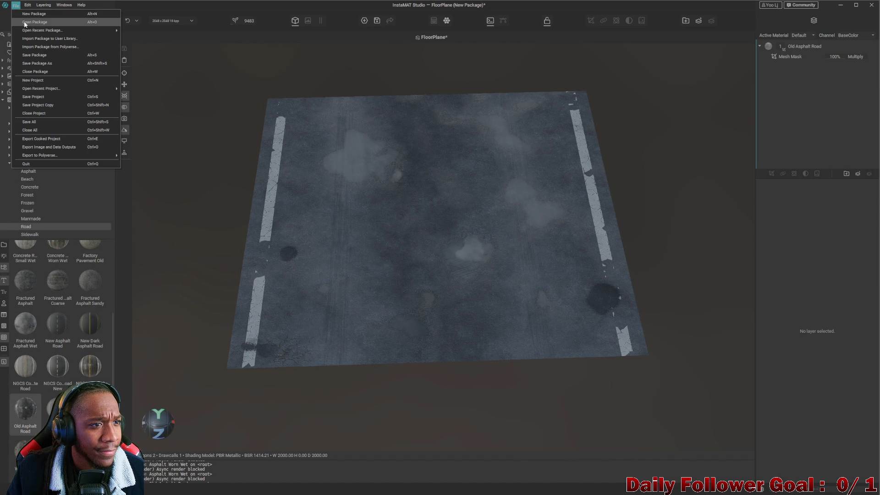
{"action": "mouse_move", "coordinate": [39, 31]}
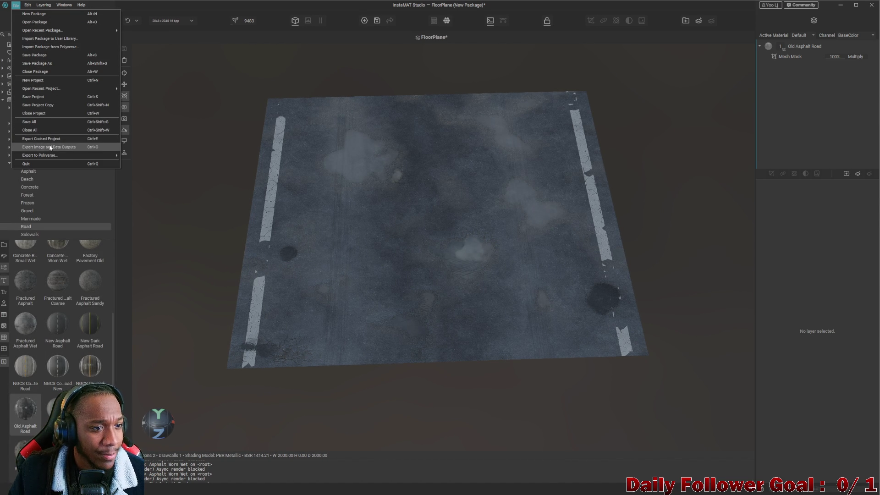
{"action": "mouse_move", "coordinate": [91, 155]}
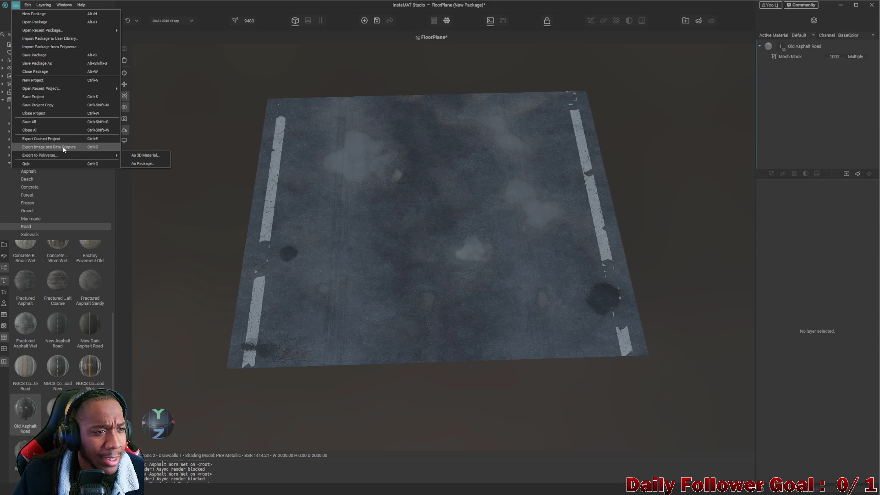
{"action": "mouse_move", "coordinate": [54, 89]}
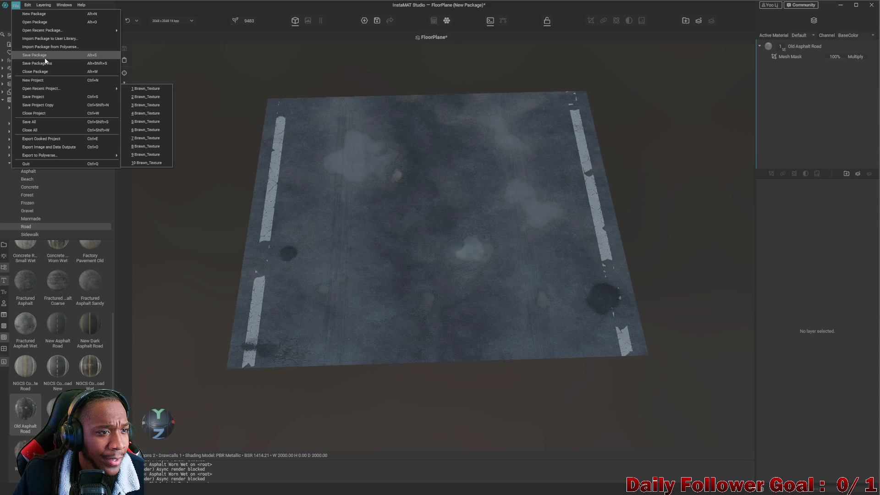
{"action": "mouse_move", "coordinate": [27, 5]}
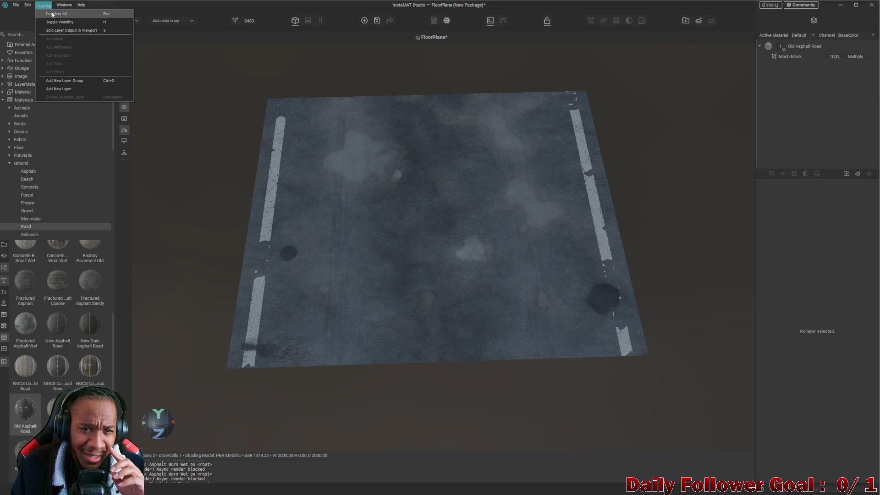
{"action": "left_click", "coordinate": [295, 21]}
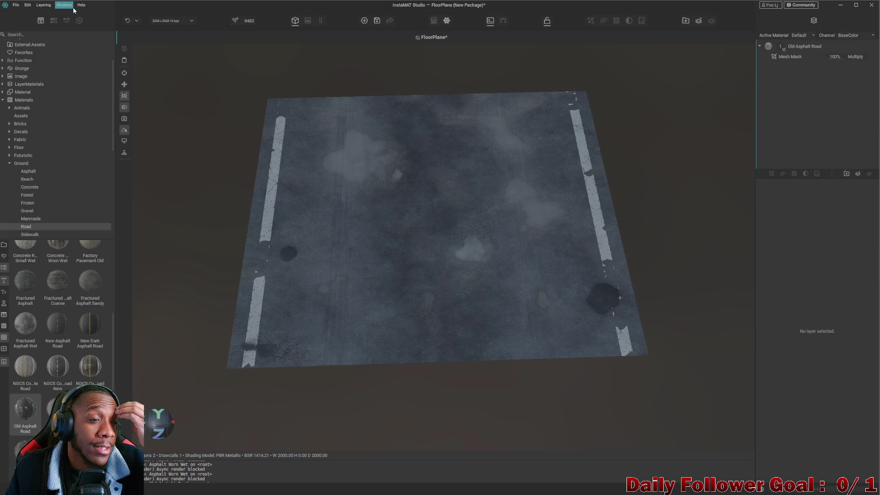
{"action": "left_click", "coordinate": [16, 5]}
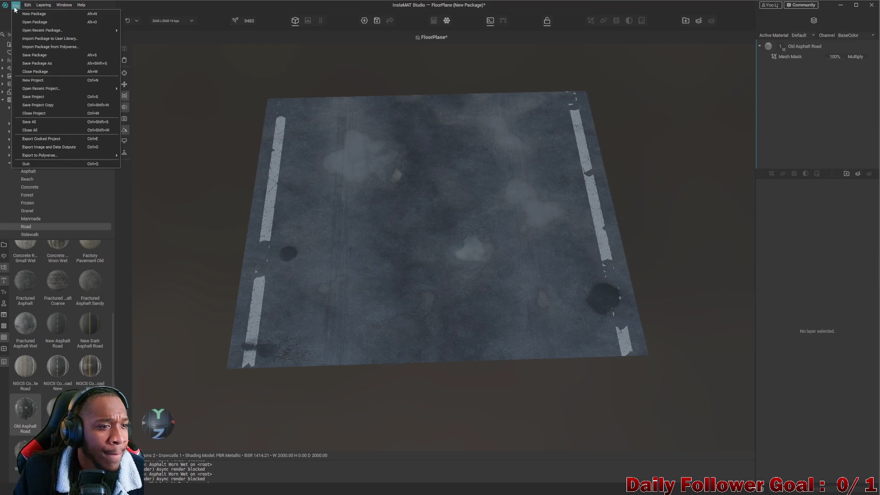
{"action": "mouse_move", "coordinate": [42, 158]}
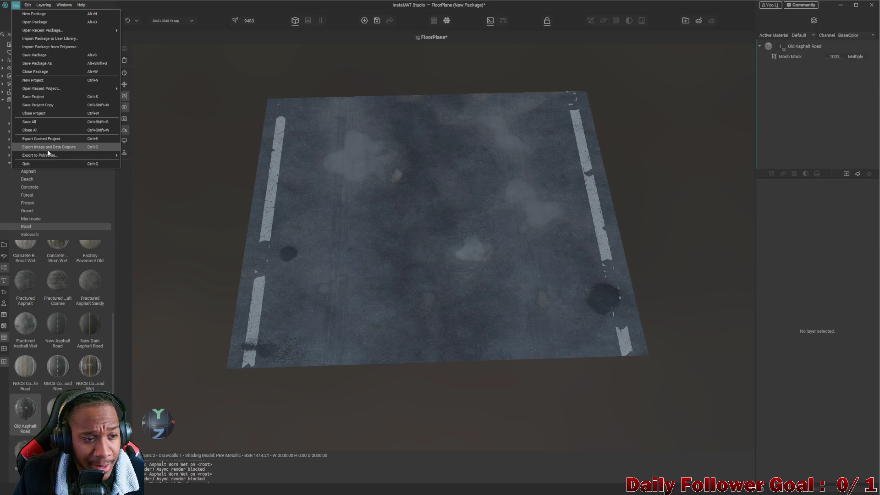
- Export FloorPlane's image outputs to the Textures path using the Unity URP template
{"action": "left_click", "coordinate": [49, 148]}
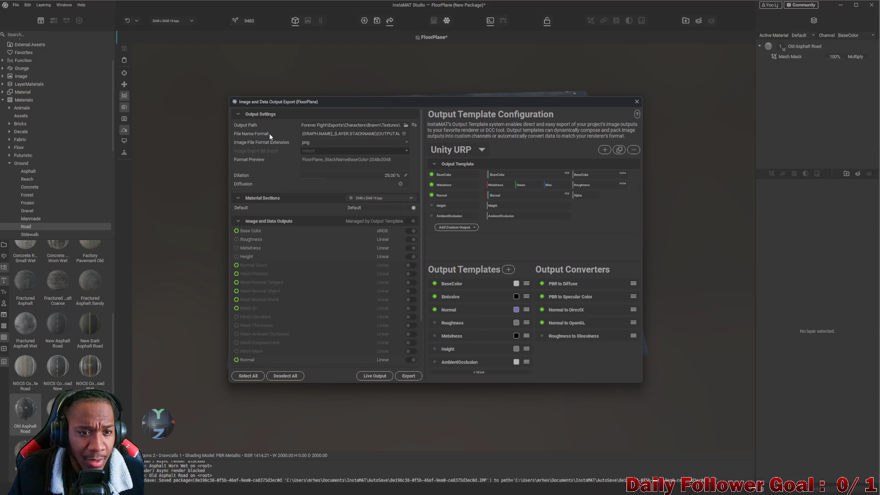
{"action": "left_click_drag", "start_coordinate": [366, 125], "coordinate": [402, 130]}
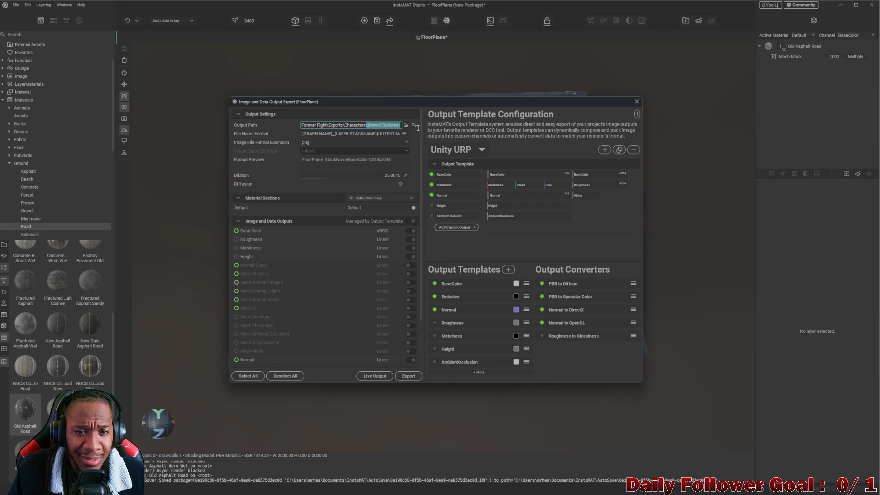
{"action": "left_click", "coordinate": [241, 133]}
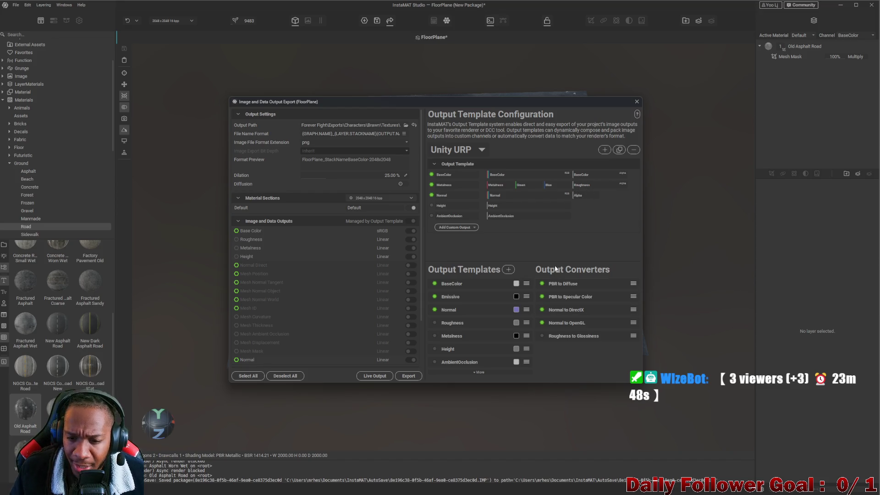
{"action": "left_click", "coordinate": [410, 376]}
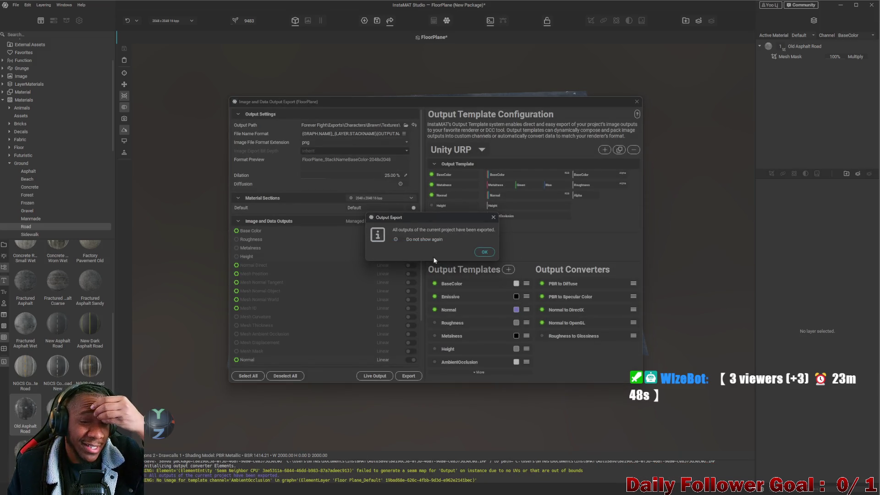
{"action": "left_click", "coordinate": [484, 252]}
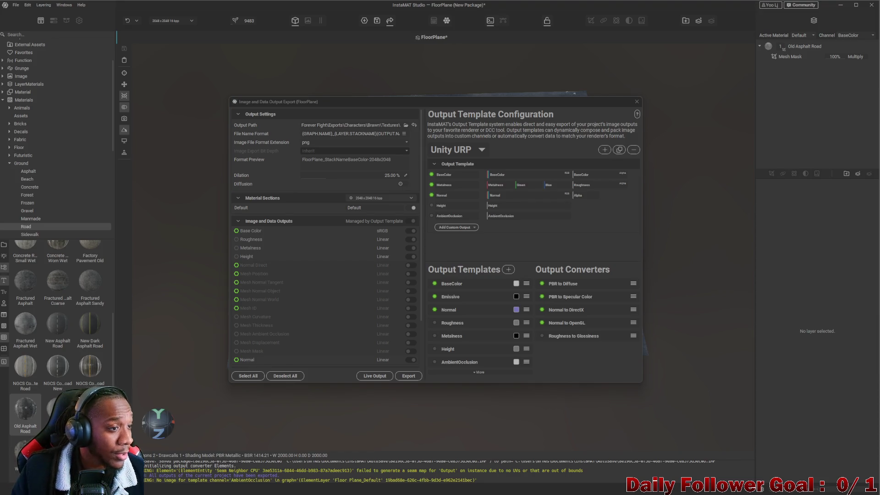
{"action": "mouse_move", "coordinate": [491, 489]}
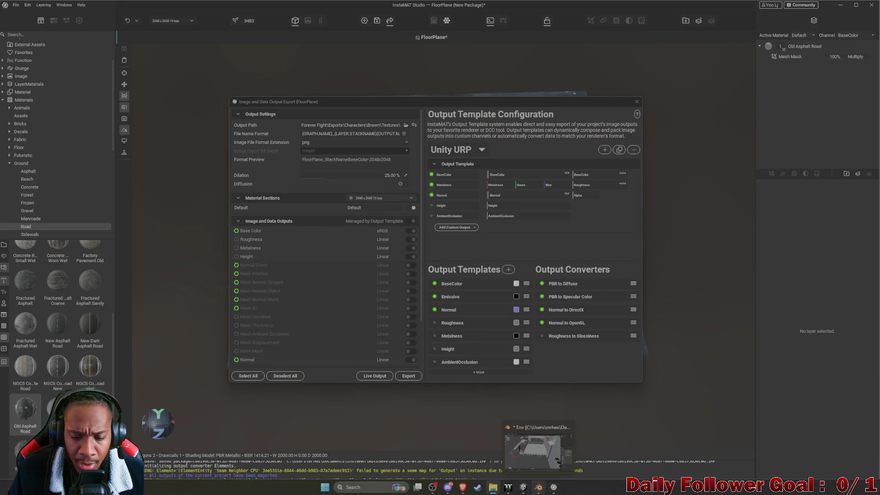
- Create a 'Parking Lot' folder in the Unity project assets
{"action": "left_click", "coordinate": [535, 493]}
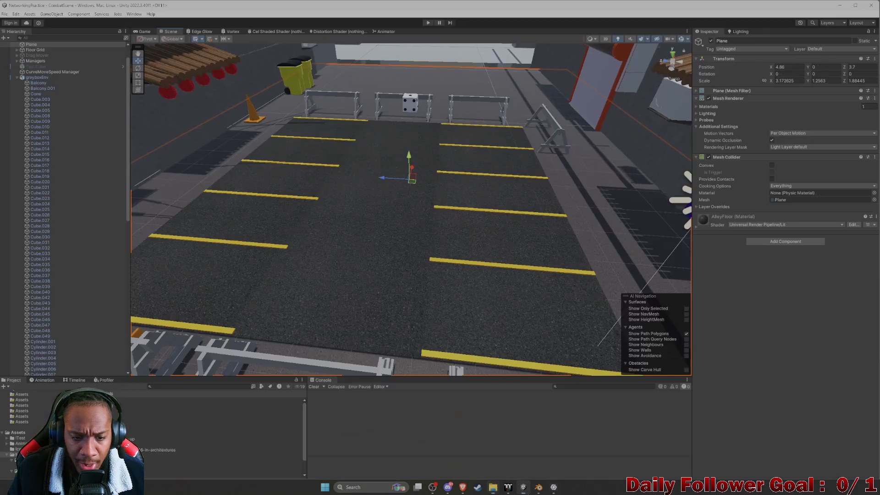
{"action": "right_click", "coordinate": [21, 454]}
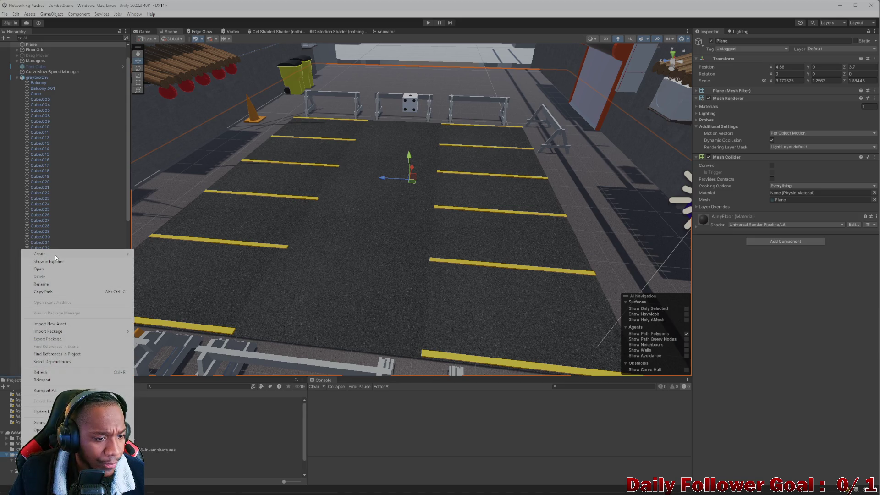
{"action": "mouse_move", "coordinate": [55, 254]}
{"action": "mouse_move", "coordinate": [99, 256]}
{"action": "left_click", "coordinate": [170, 133]}
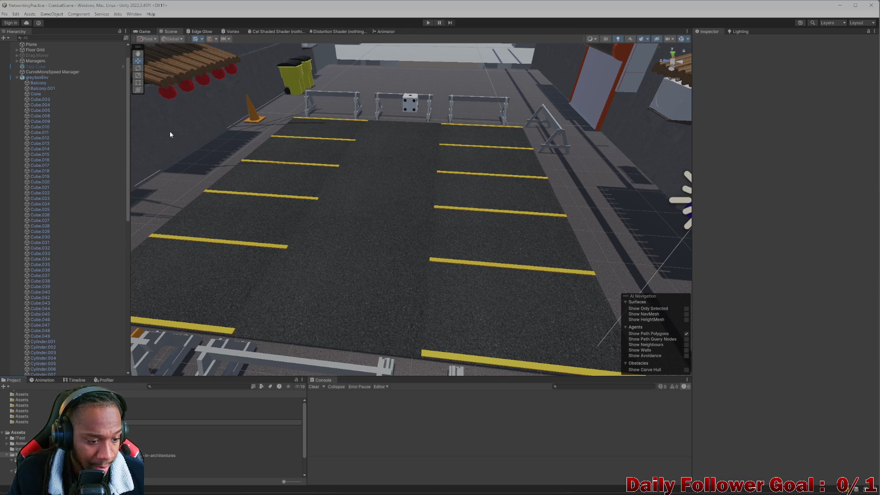
{"action": "type", "text": "Parking Lot"}
{"action": "key", "text": "Return"}
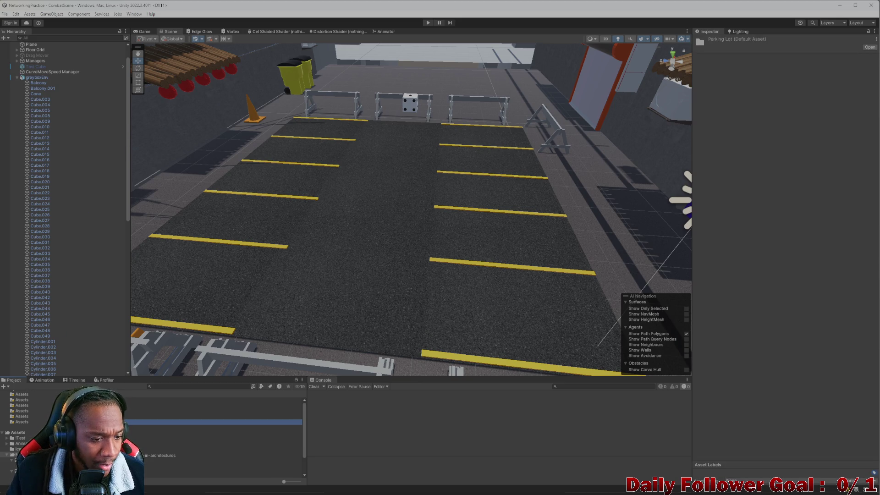
- Add a Textures folder and a new URP Lit material inside Parking Lot
{"action": "right_click", "coordinate": [101, 421]}
{"action": "mouse_move", "coordinate": [155, 224]}
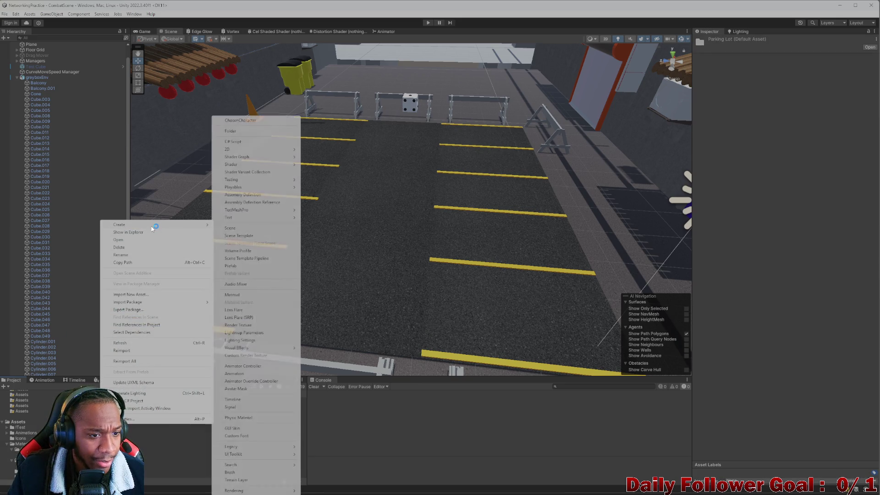
{"action": "right_click", "coordinate": [118, 422]}
{"action": "right_click", "coordinate": [118, 422]}
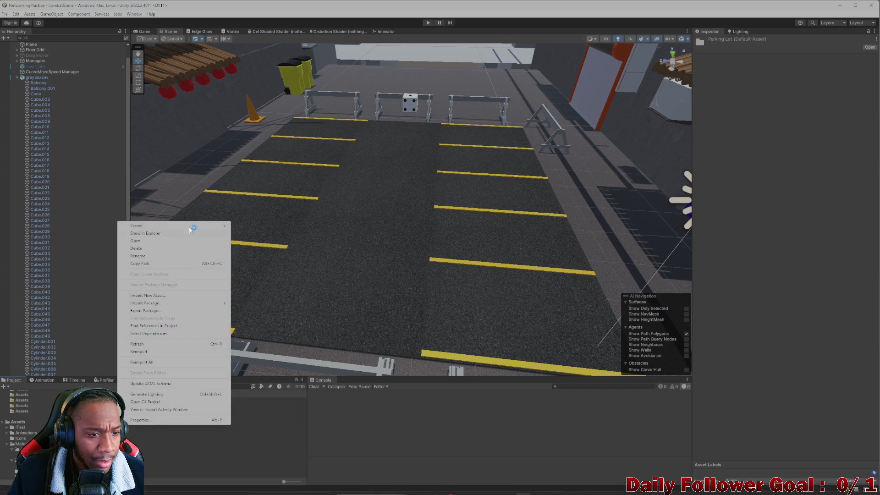
{"action": "left_click", "coordinate": [260, 131]}
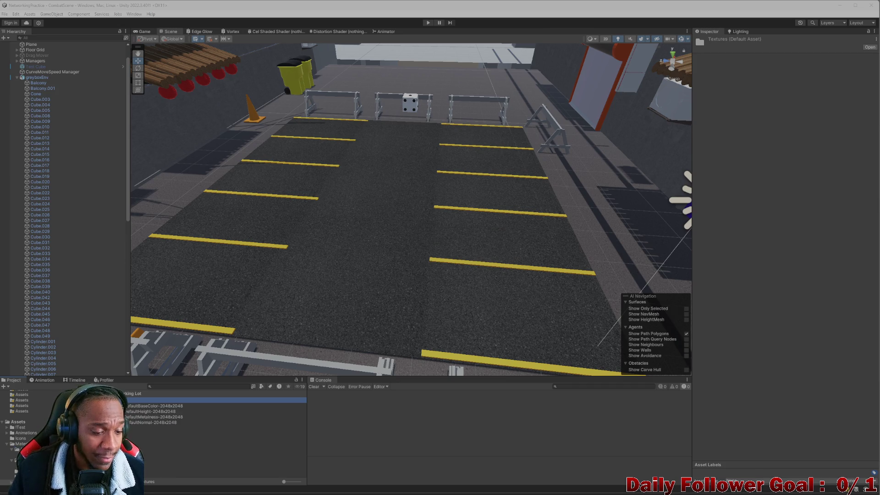
{"action": "right_click", "coordinate": [129, 460]}
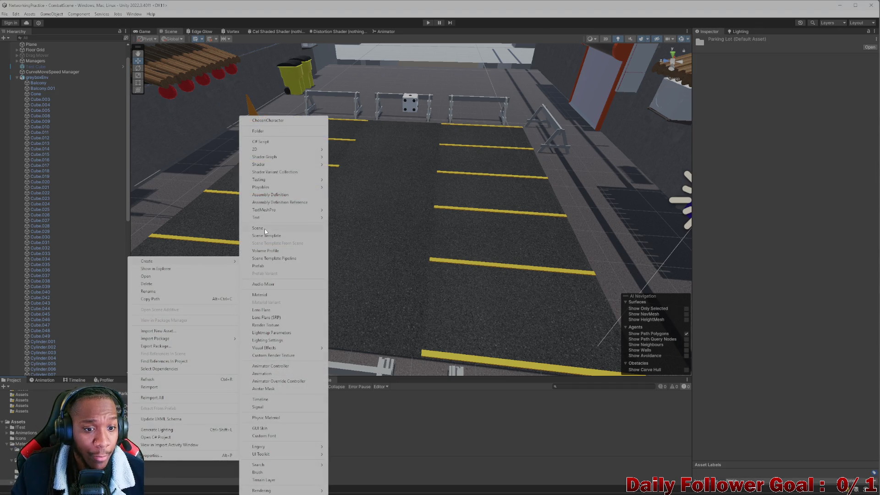
{"action": "left_click", "coordinate": [280, 294]}
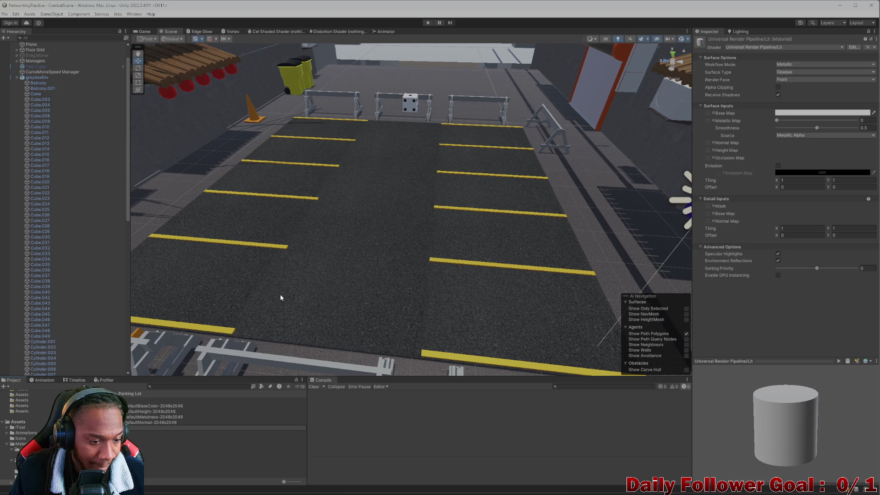
- Name the material ParkingLot_MAT and assign BaseColor, Normal (as detail normal), Height and Metalness textures
{"action": "type", "text": "ParkingLot_MAT"}
{"action": "key", "text": "Return"}
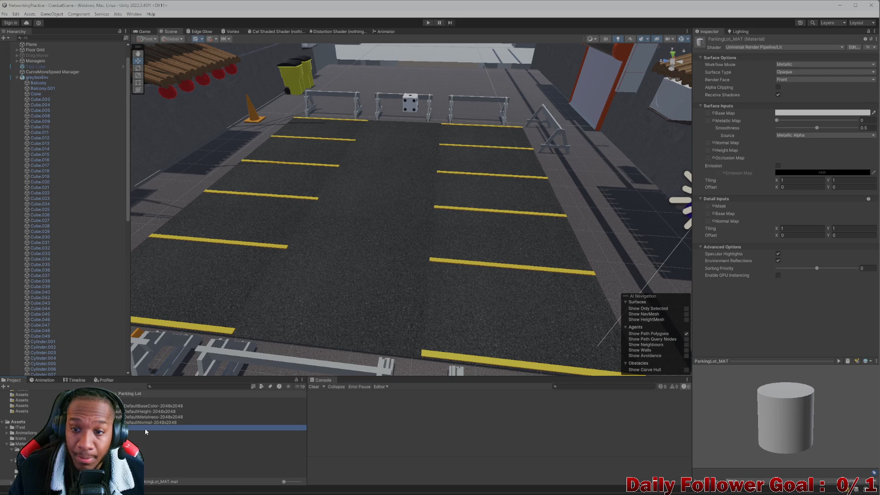
{"action": "left_click", "coordinate": [711, 114]}
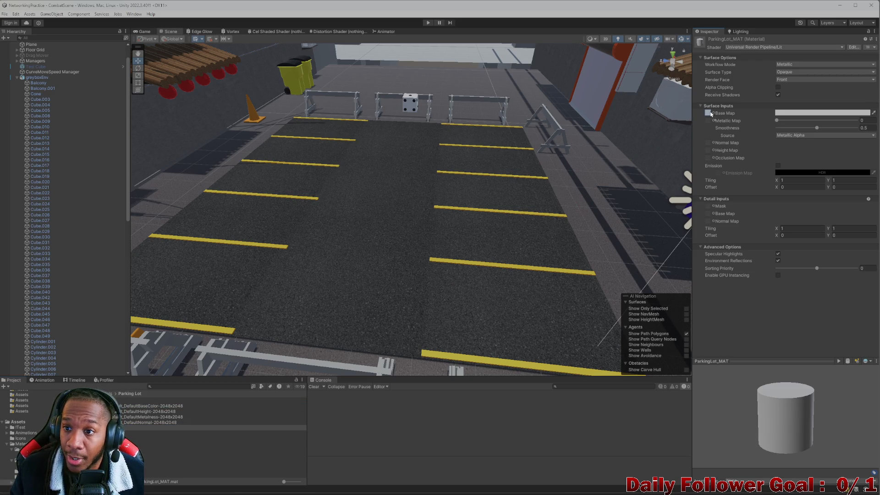
{"action": "left_click_drag", "start_coordinate": [711, 114], "coordinate": [710, 114]}
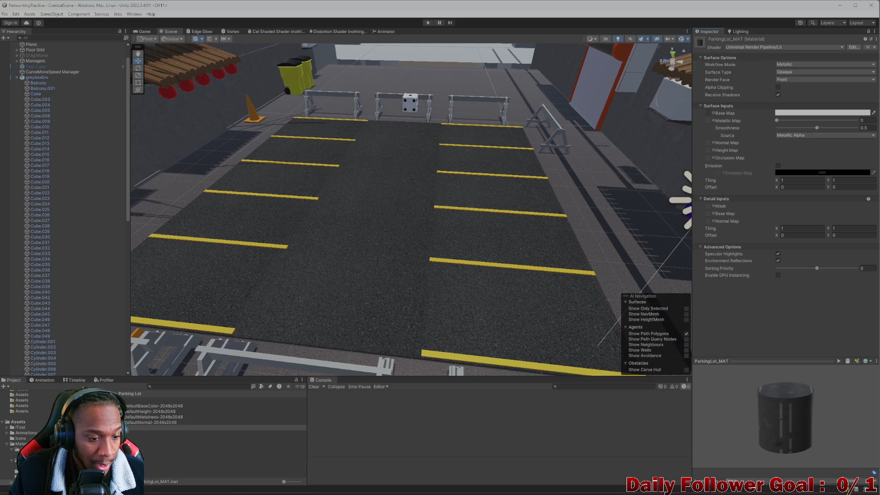
{"action": "mouse_move", "coordinate": [151, 422]}
{"action": "left_mouse_down"}
{"action": "mouse_move", "coordinate": [614, 331]}
{"action": "mouse_move", "coordinate": [708, 221]}
{"action": "left_mouse_up"}
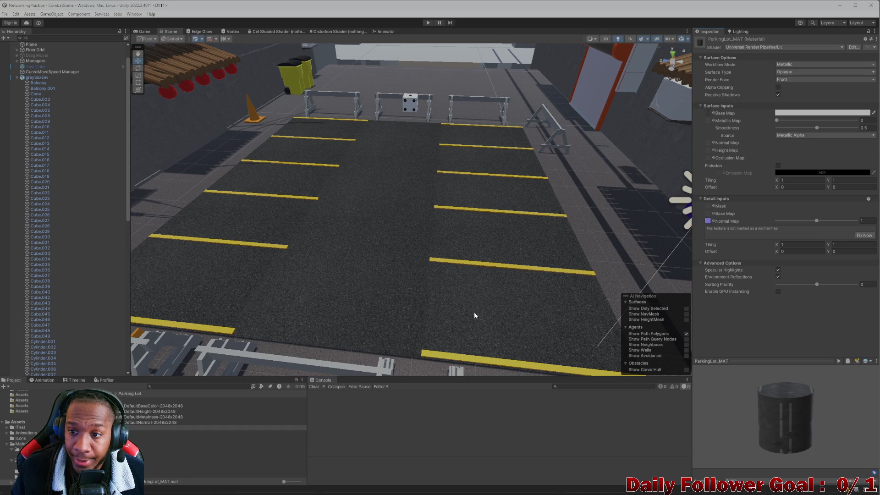
{"action": "left_click_drag", "start_coordinate": [138, 411], "coordinate": [708, 149]}
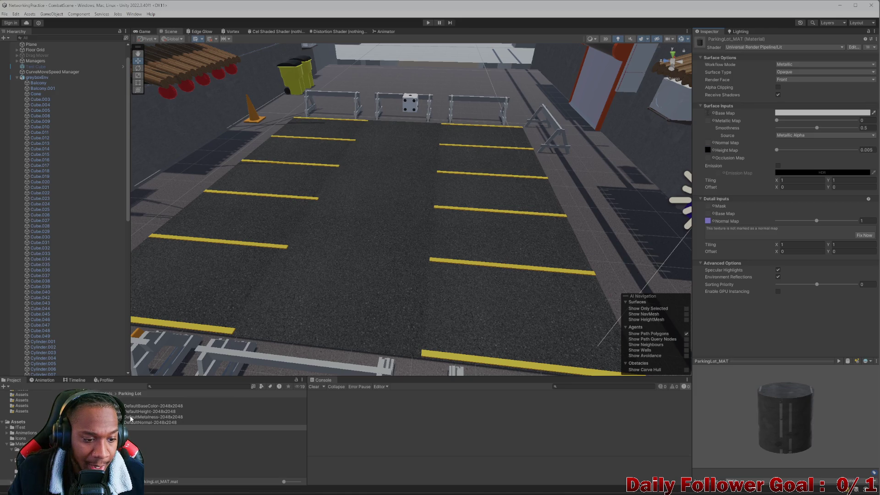
{"action": "mouse_move", "coordinate": [137, 416]}
{"action": "left_mouse_down"}
{"action": "mouse_move", "coordinate": [570, 346]}
{"action": "mouse_move", "coordinate": [708, 121]}
{"action": "left_mouse_up"}
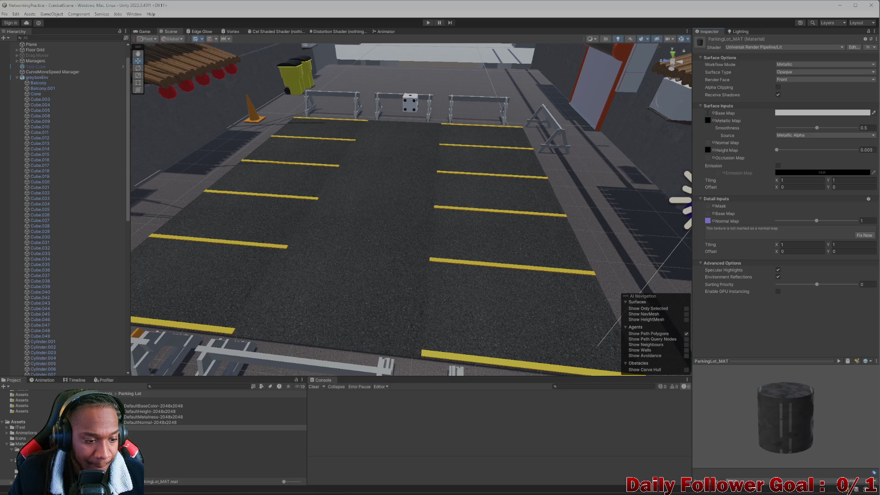
{"action": "left_click", "coordinate": [151, 422], "text": "shift"}
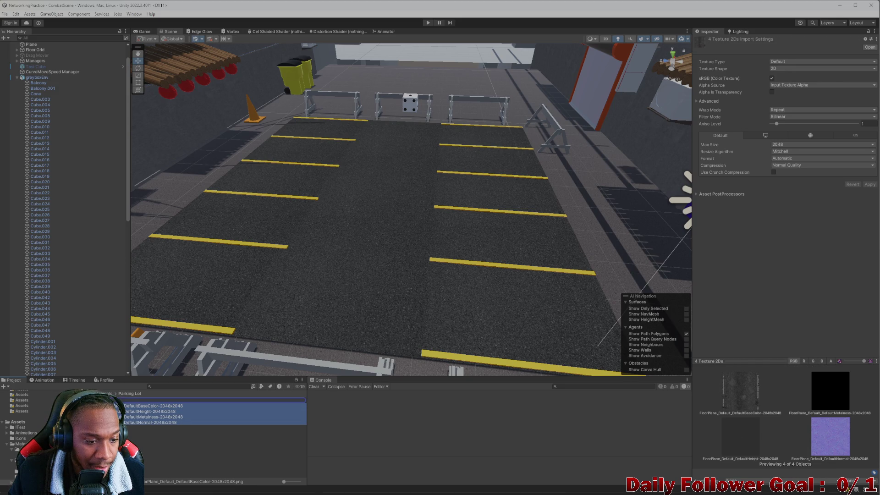
- Apply ParkingLot_MAT to the parking-lot floor in the Scene view
{"action": "mouse_move", "coordinate": [152, 405]}
{"action": "left_mouse_down"}
{"action": "mouse_move", "coordinate": [302, 296]}
{"action": "mouse_move", "coordinate": [309, 303]}
{"action": "left_mouse_up"}
{"action": "scroll", "coordinate": [350, 281], "scroll_direction": "up", "scroll_amount": 10}
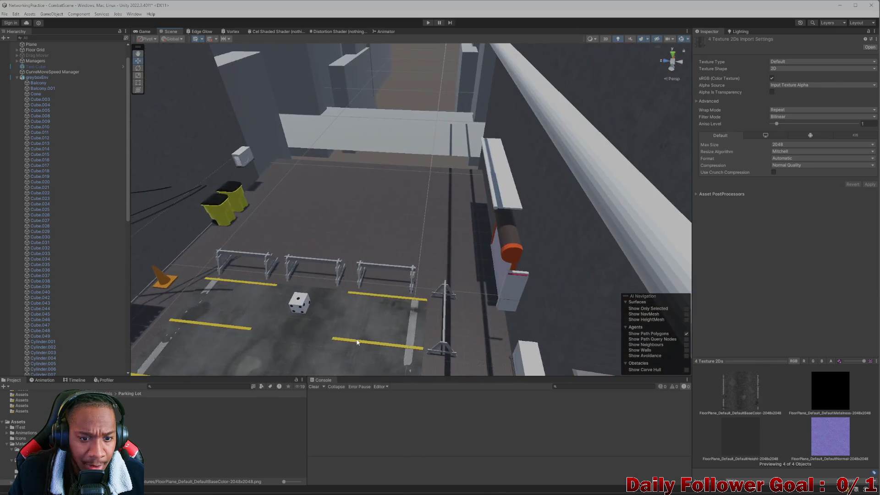
{"action": "scroll", "coordinate": [383, 279], "scroll_direction": "down", "scroll_amount": 5}
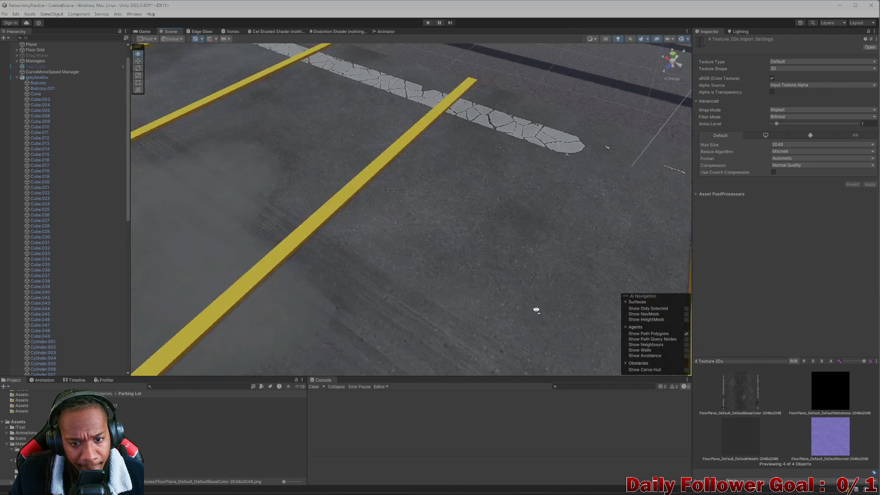
{"action": "scroll", "coordinate": [304, 288], "scroll_direction": "up", "scroll_amount": 4}
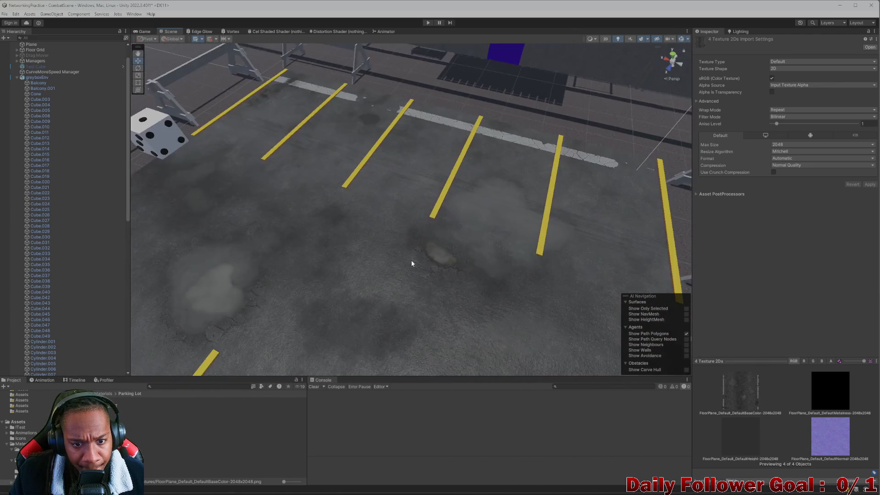
{"action": "scroll", "coordinate": [411, 260], "scroll_direction": "down", "scroll_amount": 3}
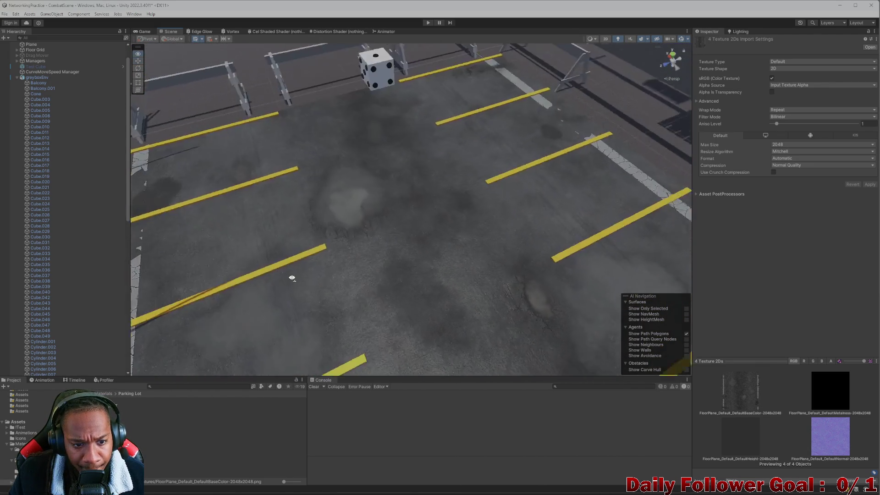
{"action": "scroll", "coordinate": [295, 275], "scroll_direction": "up", "scroll_amount": 5}
{"action": "scroll", "coordinate": [395, 257], "scroll_direction": "down", "scroll_amount": 3}
- Inspect the asphalt around the parking lines, dice and puddle, then reselect ParkingLot_MAT
{"action": "mouse_move", "coordinate": [179, 220]}
{"action": "left_mouse_down"}
{"action": "mouse_move", "coordinate": [432, 261]}
{"action": "mouse_move", "coordinate": [376, 277]}
{"action": "mouse_move", "coordinate": [362, 293]}
{"action": "left_mouse_up"}
{"action": "scroll", "coordinate": [360, 292], "scroll_direction": "down", "scroll_amount": 5}
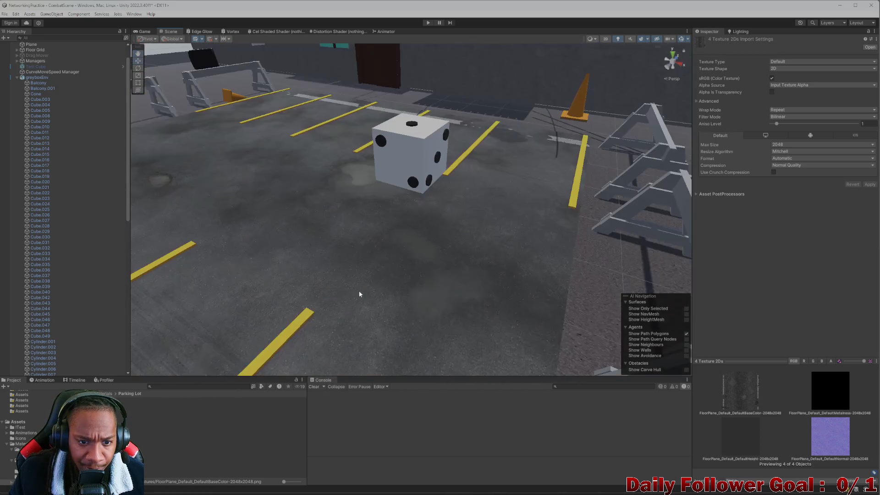
{"action": "scroll", "coordinate": [323, 255], "scroll_direction": "up", "scroll_amount": 5}
{"action": "scroll", "coordinate": [326, 255], "scroll_direction": "down", "scroll_amount": 5}
{"action": "left_click_drag", "start_coordinate": [325, 255], "coordinate": [350, 250]}
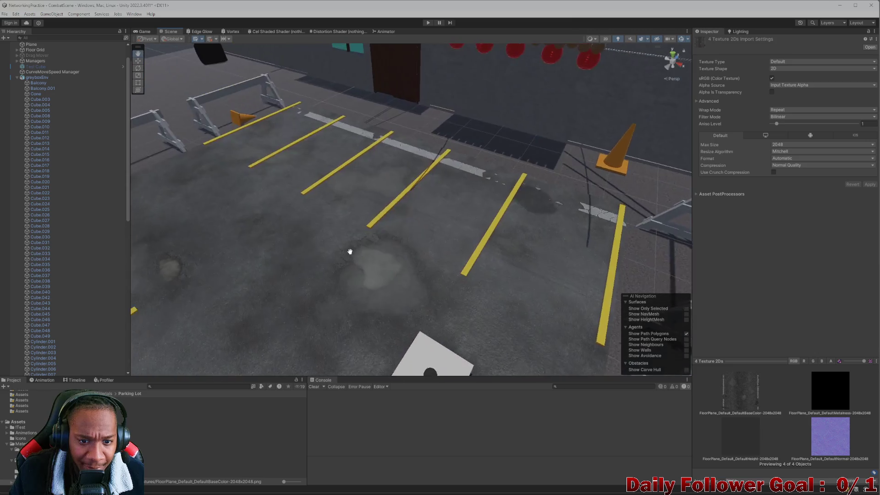
{"action": "scroll", "coordinate": [351, 251], "scroll_direction": "up", "scroll_amount": 5}
{"action": "scroll", "coordinate": [333, 263], "scroll_direction": "down", "scroll_amount": 5}
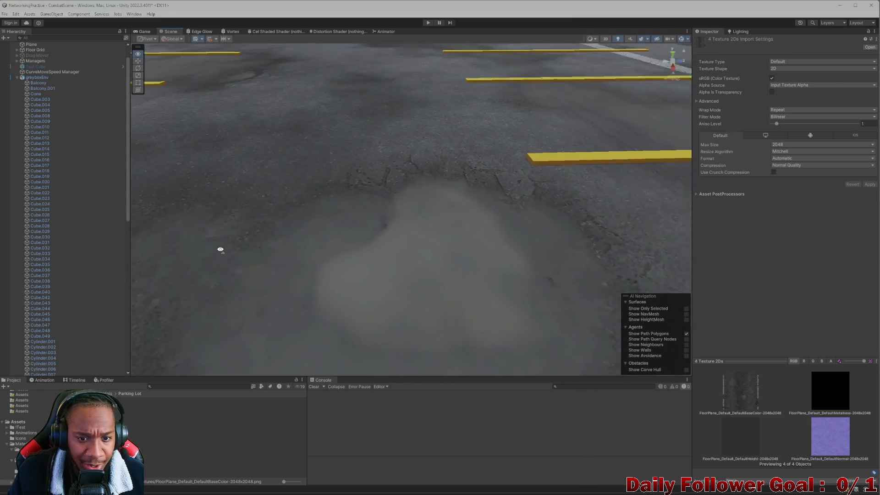
{"action": "scroll", "coordinate": [343, 249], "scroll_direction": "up", "scroll_amount": 5}
{"action": "mouse_move", "coordinate": [344, 250]}
{"action": "left_mouse_down"}
{"action": "mouse_move", "coordinate": [497, 234]}
{"action": "mouse_move", "coordinate": [520, 205]}
{"action": "mouse_move", "coordinate": [506, 206]}
{"action": "mouse_move", "coordinate": [496, 230]}
{"action": "left_mouse_up"}
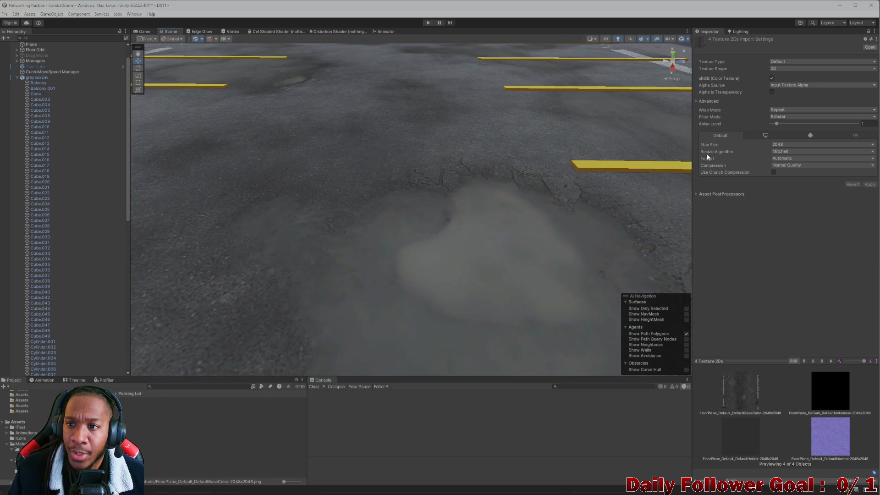
{"action": "left_click", "coordinate": [160, 405]}
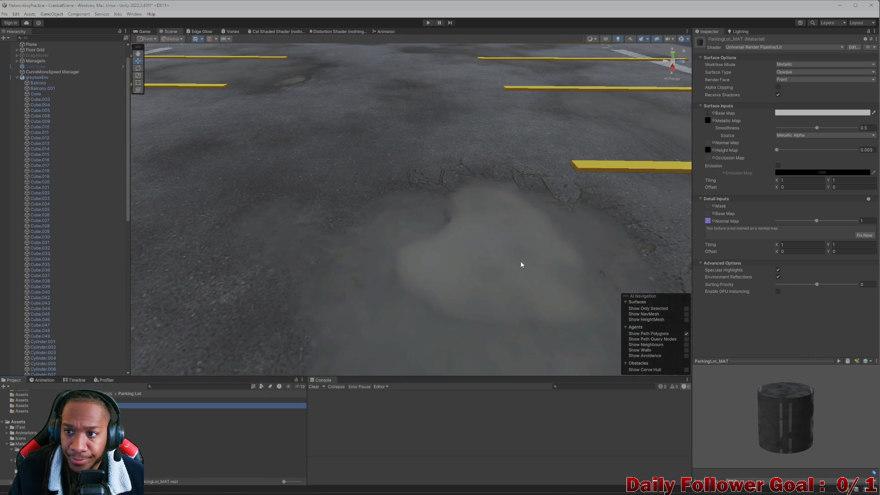
- Compare Smoothness at 1, 0 and back to 1 for glossy versus matte asphalt
{"action": "left_click_drag", "start_coordinate": [817, 129], "coordinate": [864, 131]}
{"action": "scroll", "coordinate": [478, 197], "scroll_direction": "down", "scroll_amount": 2}
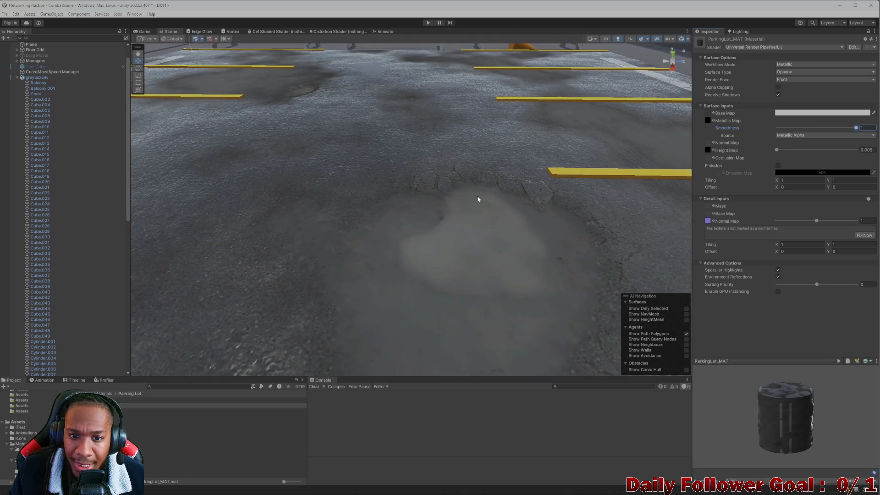
{"action": "scroll", "coordinate": [459, 269], "scroll_direction": "down", "scroll_amount": 6}
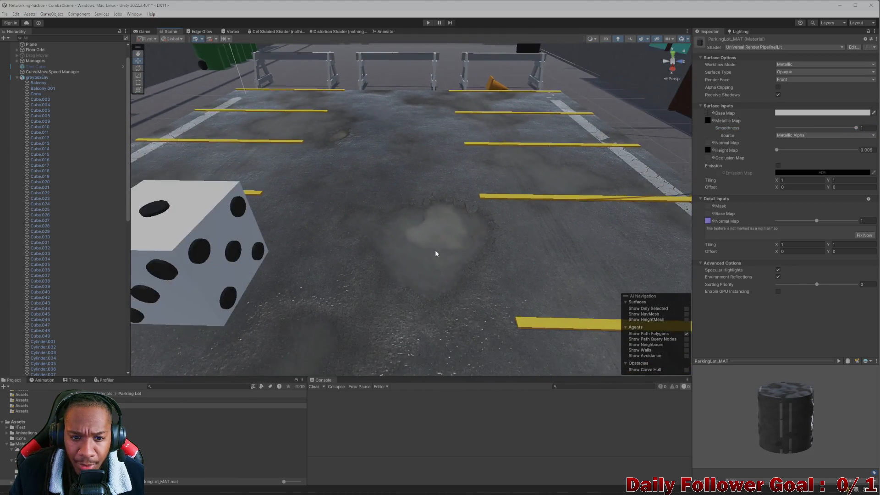
{"action": "left_click_drag", "start_coordinate": [436, 251], "coordinate": [521, 205]}
{"action": "scroll", "coordinate": [495, 246], "scroll_direction": "down", "scroll_amount": 10}
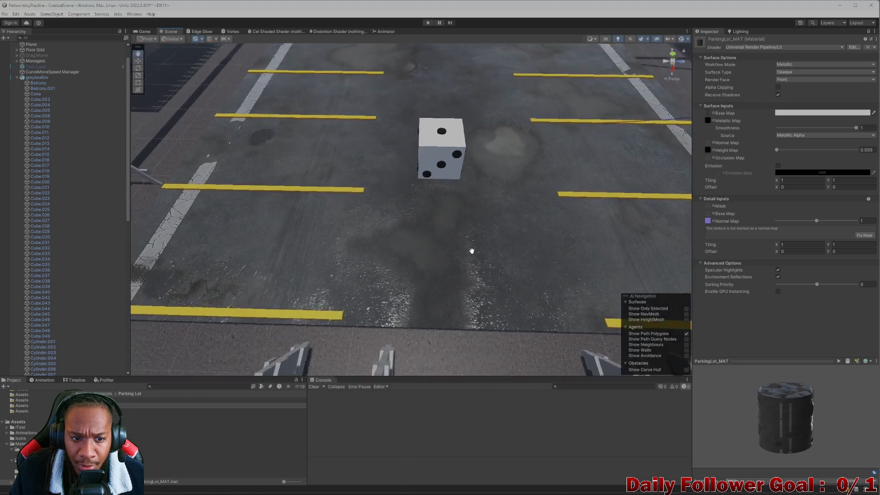
{"action": "scroll", "coordinate": [485, 242], "scroll_direction": "up", "scroll_amount": 8}
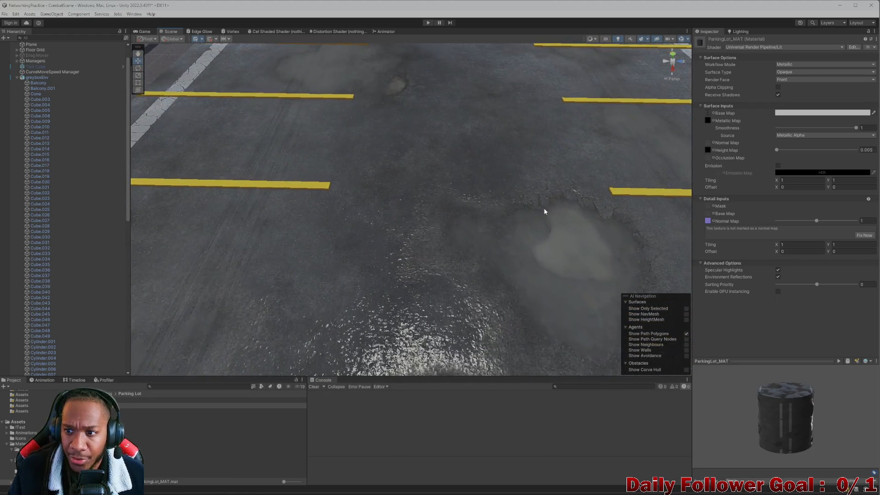
{"action": "left_click_drag", "start_coordinate": [855, 129], "coordinate": [719, 130]}
{"action": "left_click_drag", "start_coordinate": [798, 130], "coordinate": [856, 128]}
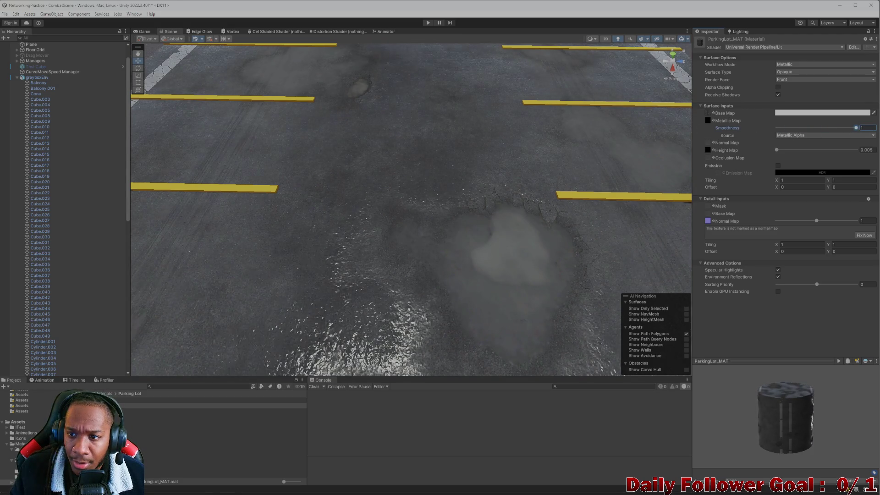
- Try Smoothness Source as Albedo Alpha, revert to Metallic Alpha, and lower smoothness to about 0.386
{"action": "left_click", "coordinate": [825, 139]}
{"action": "left_click", "coordinate": [797, 153]}
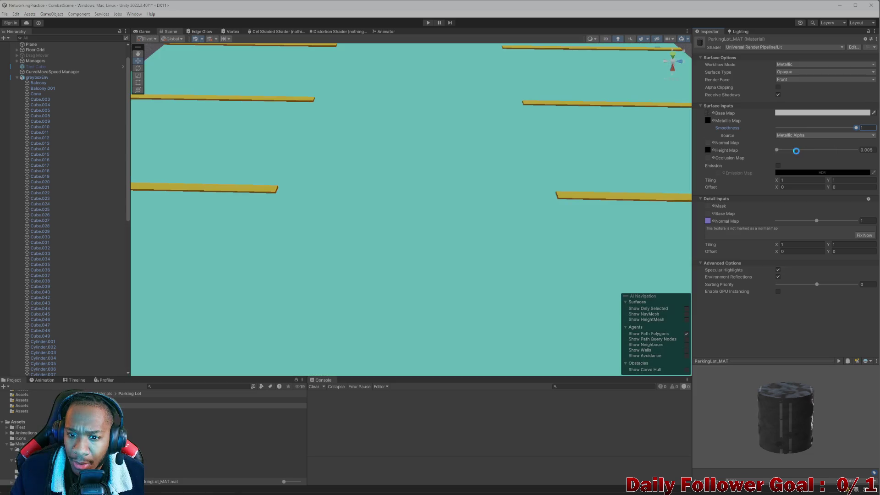
{"action": "scroll", "coordinate": [452, 224], "scroll_direction": "down", "scroll_amount": 10}
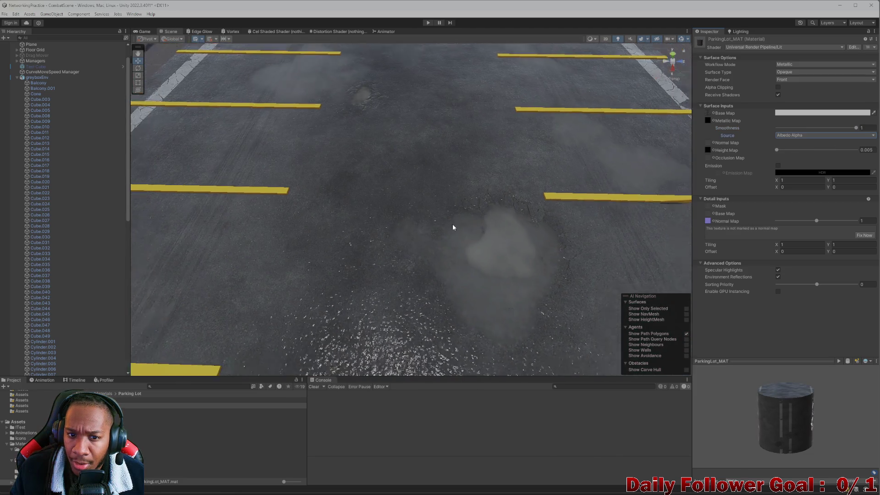
{"action": "mouse_move", "coordinate": [463, 237]}
{"action": "left_mouse_down"}
{"action": "mouse_move", "coordinate": [498, 144]}
{"action": "mouse_move", "coordinate": [453, 226]}
{"action": "left_mouse_up"}
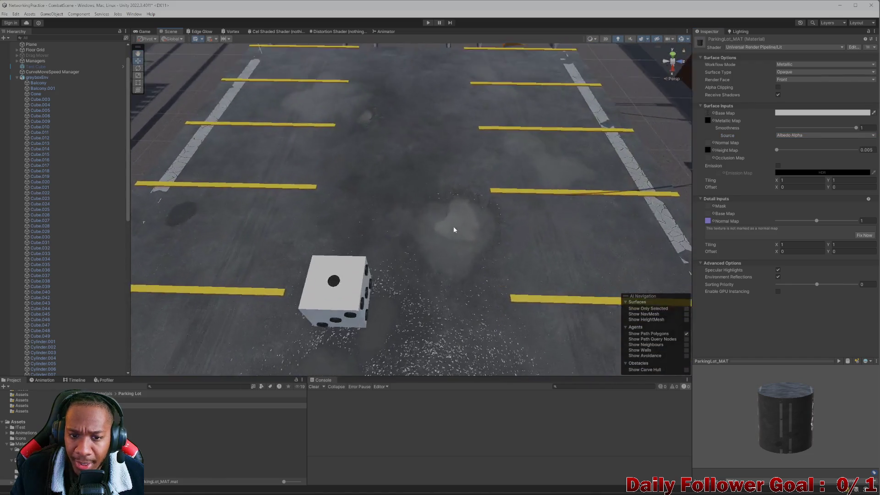
{"action": "scroll", "coordinate": [452, 214], "scroll_direction": "up", "scroll_amount": 6}
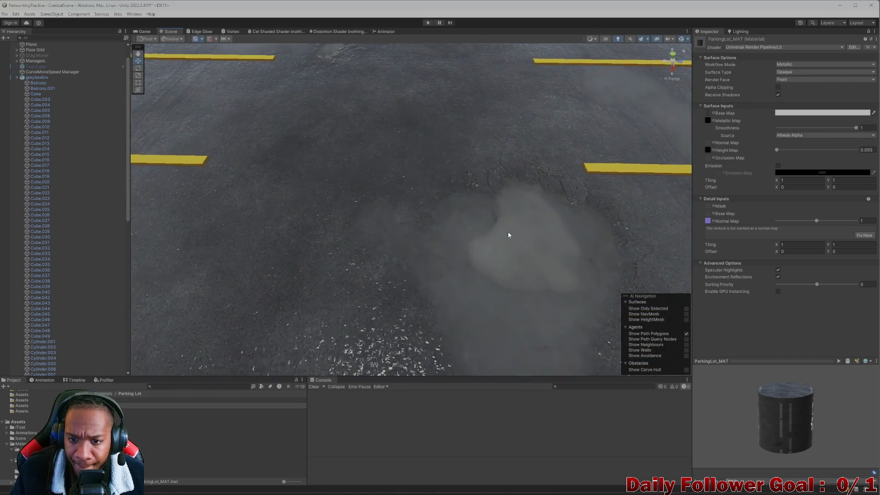
{"action": "scroll", "coordinate": [507, 234], "scroll_direction": "up", "scroll_amount": 2}
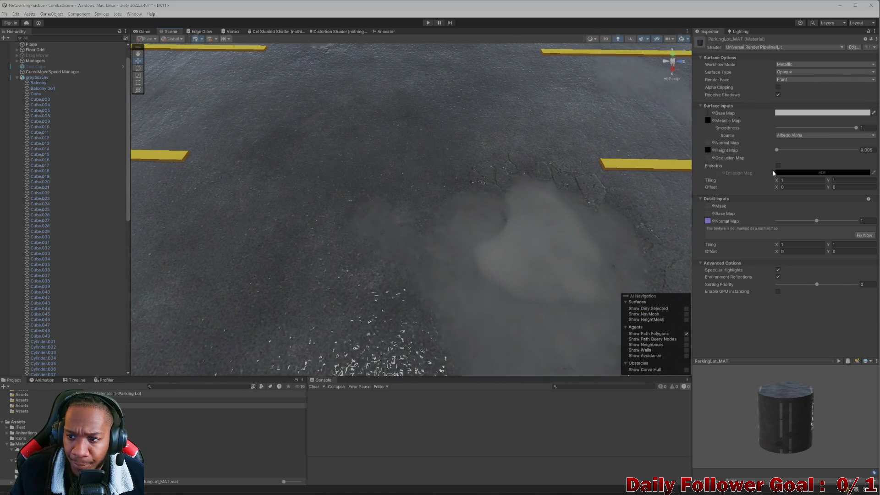
{"action": "left_click", "coordinate": [797, 136]}
{"action": "left_click", "coordinate": [789, 136]}
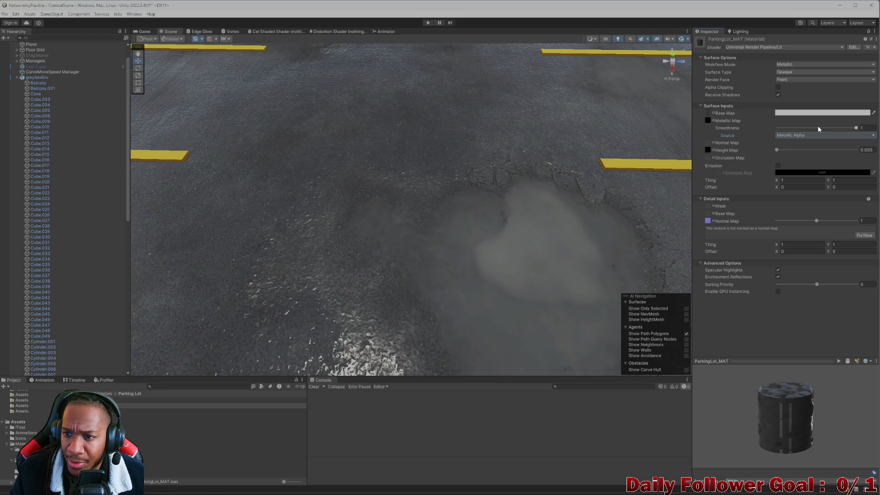
{"action": "mouse_move", "coordinate": [853, 127]}
{"action": "left_mouse_down"}
{"action": "mouse_move", "coordinate": [752, 132]}
{"action": "mouse_move", "coordinate": [857, 133]}
{"action": "mouse_move", "coordinate": [762, 143]}
{"action": "mouse_move", "coordinate": [875, 136]}
{"action": "mouse_move", "coordinate": [767, 137]}
{"action": "mouse_move", "coordinate": [858, 138]}
{"action": "mouse_move", "coordinate": [754, 153]}
{"action": "left_mouse_up"}
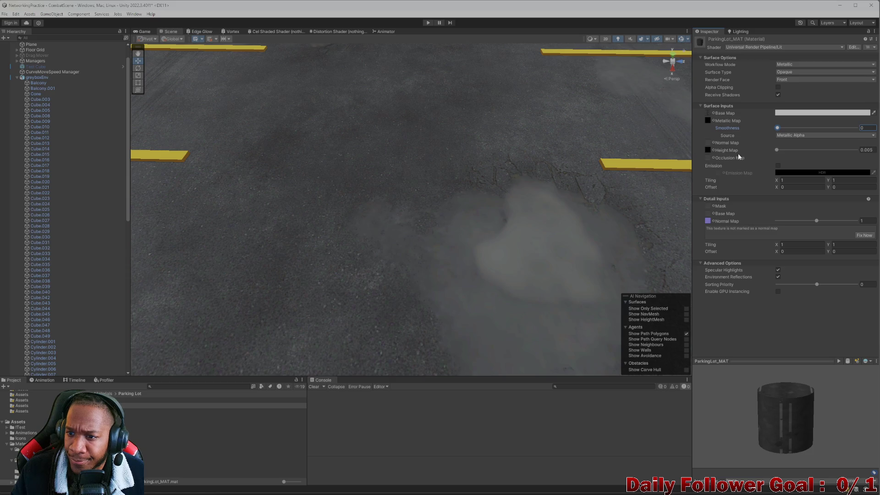
{"action": "mouse_move", "coordinate": [777, 151]}
{"action": "left_mouse_down"}
{"action": "mouse_move", "coordinate": [816, 150]}
{"action": "mouse_move", "coordinate": [789, 150]}
{"action": "left_mouse_up"}
{"action": "scroll", "coordinate": [499, 234], "scroll_direction": "down", "scroll_amount": 10}
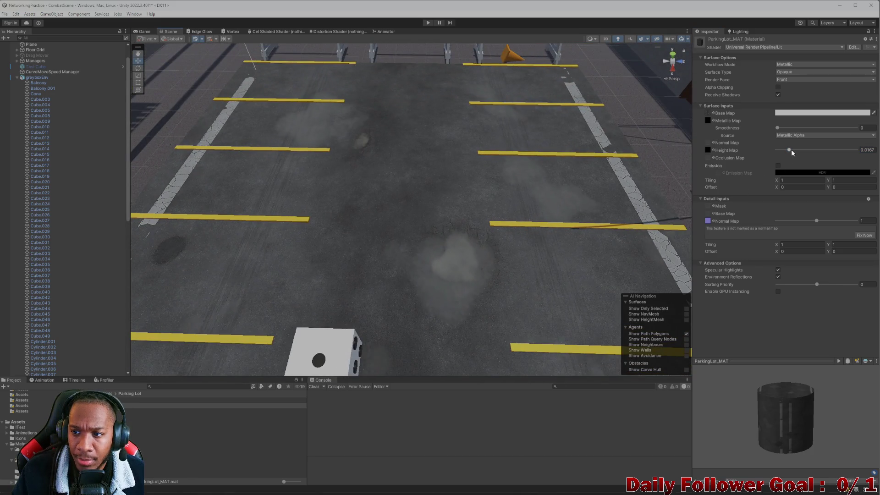
{"action": "mouse_move", "coordinate": [789, 150]}
{"action": "left_mouse_down"}
{"action": "mouse_move", "coordinate": [855, 150]}
{"action": "mouse_move", "coordinate": [799, 155]}
{"action": "mouse_move", "coordinate": [818, 158]}
{"action": "left_mouse_up"}
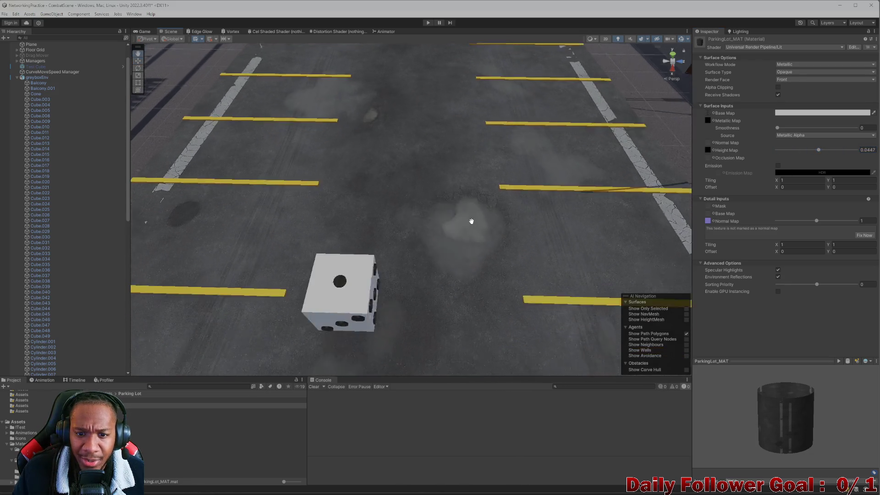
{"action": "scroll", "coordinate": [471, 228], "scroll_direction": "up", "scroll_amount": 10}
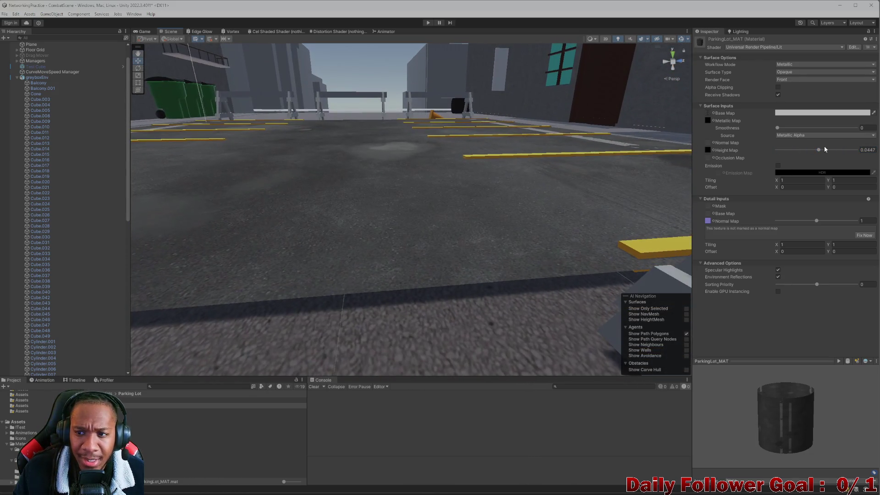
{"action": "left_click_drag", "start_coordinate": [820, 151], "coordinate": [686, 171]}
{"action": "mouse_move", "coordinate": [500, 141]}
{"action": "left_mouse_down"}
{"action": "mouse_move", "coordinate": [500, 251]}
{"action": "mouse_move", "coordinate": [511, 264]}
{"action": "mouse_move", "coordinate": [479, 312]}
{"action": "left_mouse_up"}
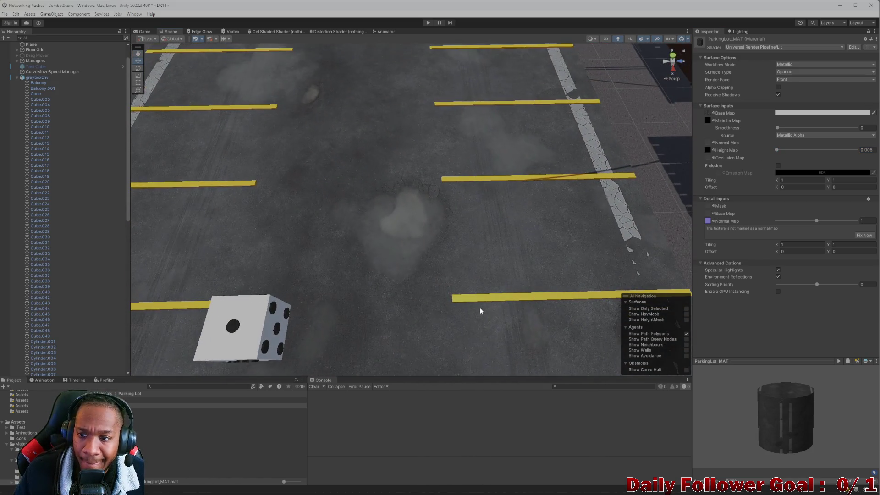
- Keep the normal texture as detail normal and assign DefaultNormal as the surface normal map
{"action": "left_click", "coordinate": [712, 221]}
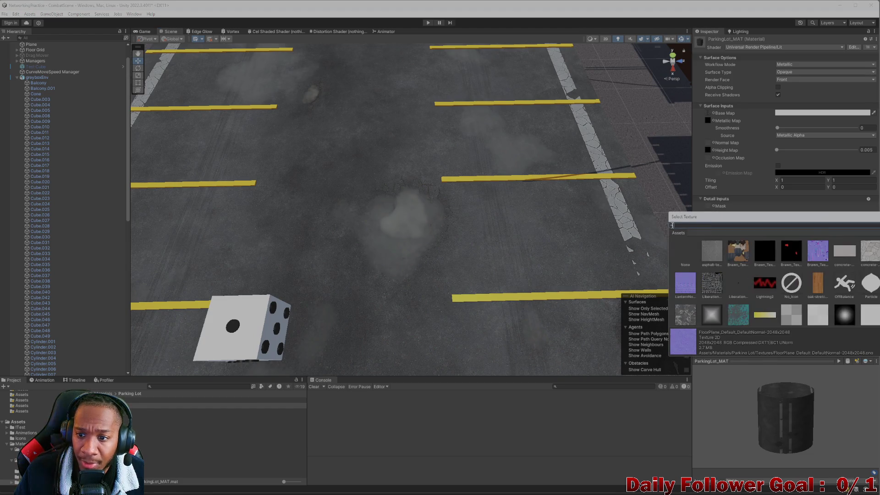
{"action": "key", "text": "Return"}
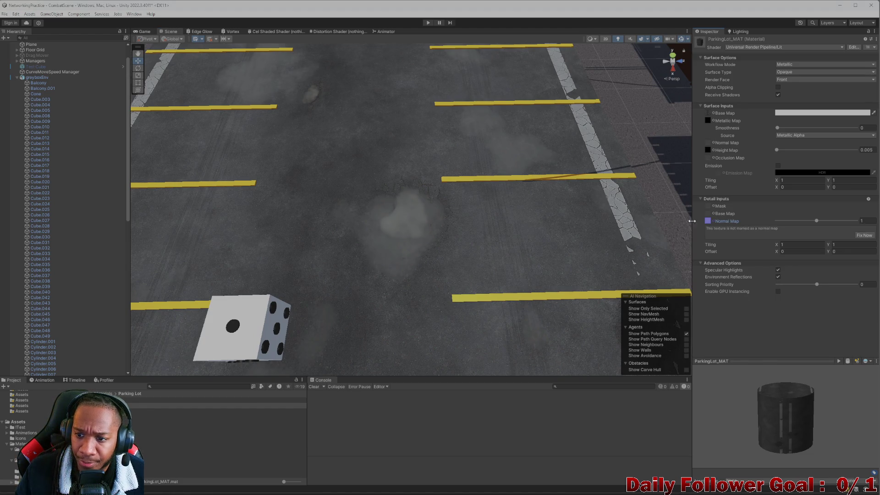
{"action": "right_click", "coordinate": [709, 221]}
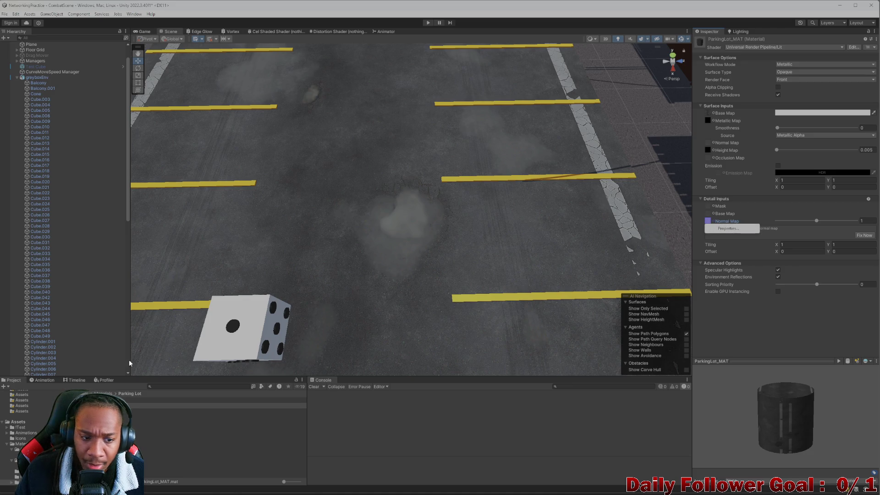
{"action": "left_click", "coordinate": [757, 231]}
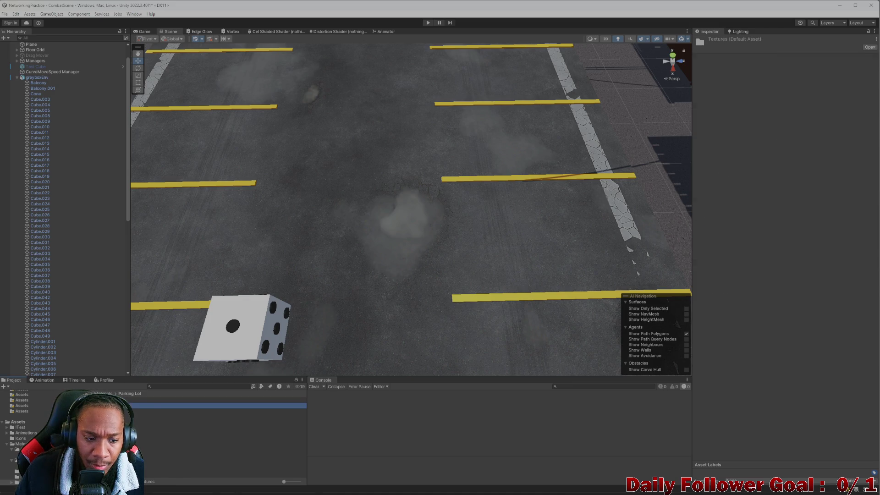
{"action": "left_click", "coordinate": [707, 222]}
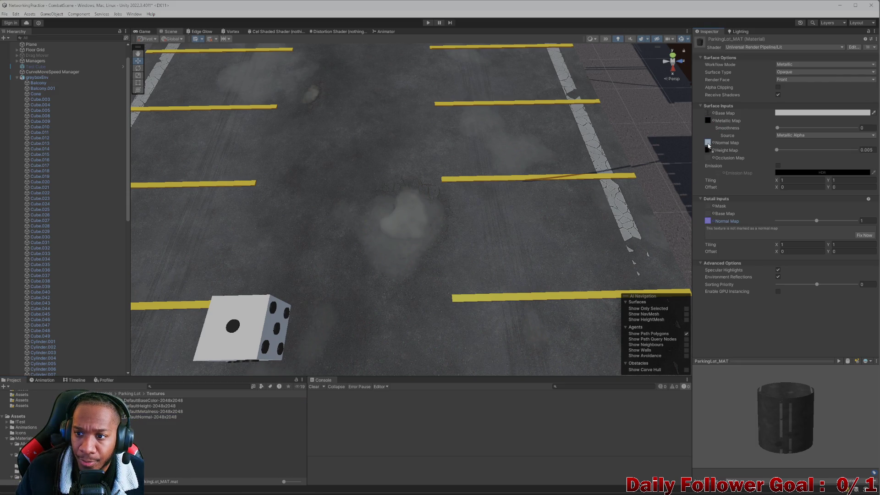
{"action": "left_click_drag", "start_coordinate": [708, 146], "coordinate": [708, 145]}
- Set height strength to 0.0057, mark the texture as a normal map, and test smoothness
{"action": "scroll", "coordinate": [386, 274], "scroll_direction": "up", "scroll_amount": 3}
{"action": "mouse_move", "coordinate": [389, 259]}
{"action": "left_mouse_down"}
{"action": "mouse_move", "coordinate": [393, 192]}
{"action": "mouse_move", "coordinate": [400, 229]}
{"action": "mouse_move", "coordinate": [402, 123]}
{"action": "left_mouse_up"}
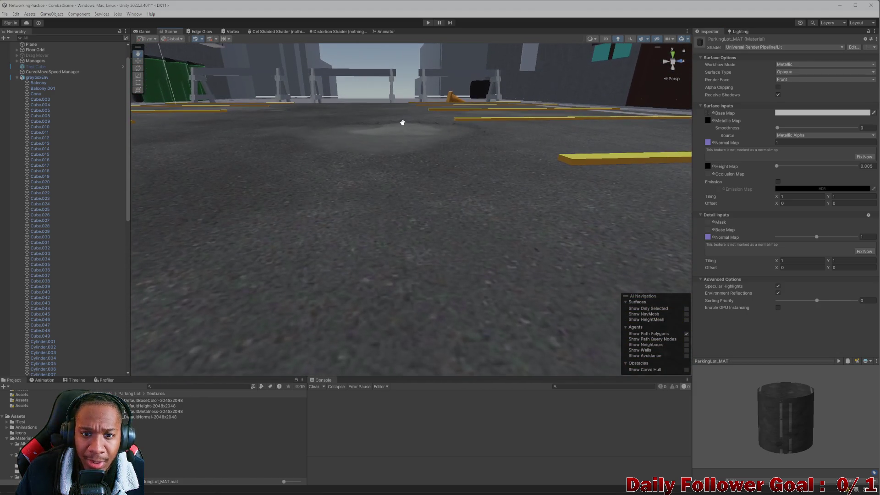
{"action": "mouse_move", "coordinate": [779, 164]}
{"action": "left_mouse_down"}
{"action": "mouse_move", "coordinate": [829, 170]}
{"action": "mouse_move", "coordinate": [776, 170]}
{"action": "left_mouse_up"}
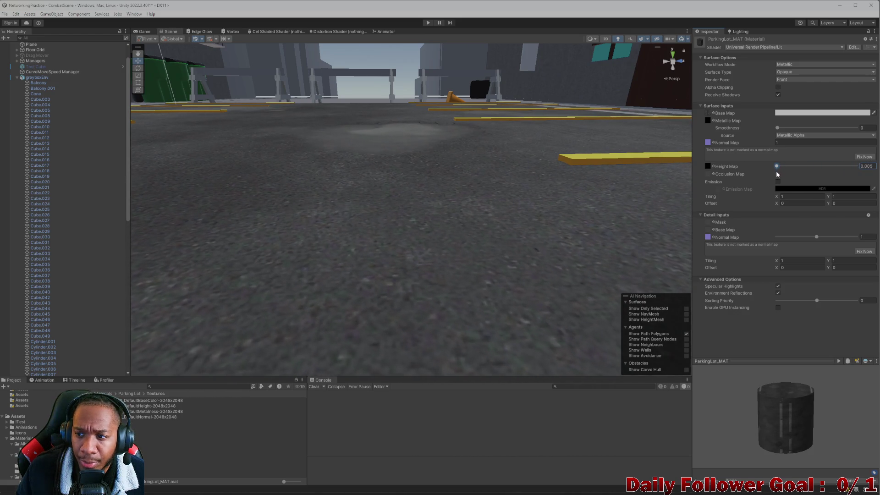
{"action": "left_click", "coordinate": [864, 157]}
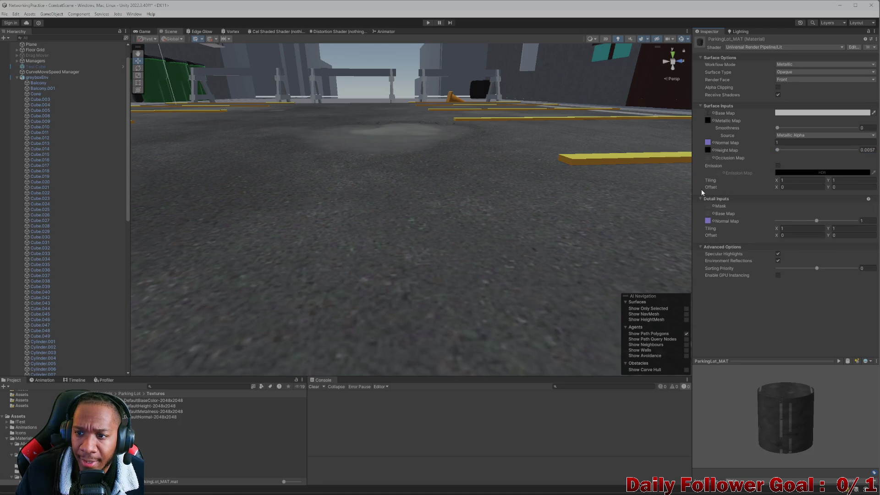
{"action": "mouse_move", "coordinate": [777, 128]}
{"action": "left_mouse_down"}
{"action": "mouse_move", "coordinate": [837, 128]}
{"action": "mouse_move", "coordinate": [769, 132]}
{"action": "left_mouse_up"}
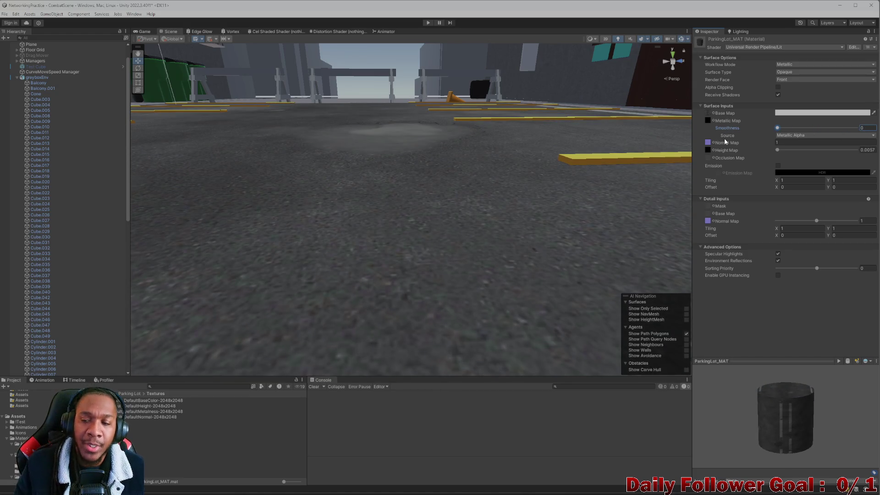
- Open a large preview of the FloorPlane_Default_DefaultMetalness-2048x2048.png metallic map texture
{"action": "mouse_move", "coordinate": [420, 220]}
{"action": "left_mouse_down"}
{"action": "mouse_move", "coordinate": [454, 234]}
{"action": "mouse_move", "coordinate": [420, 300]}
{"action": "mouse_move", "coordinate": [394, 249]}
{"action": "mouse_move", "coordinate": [391, 262]}
{"action": "left_mouse_up"}
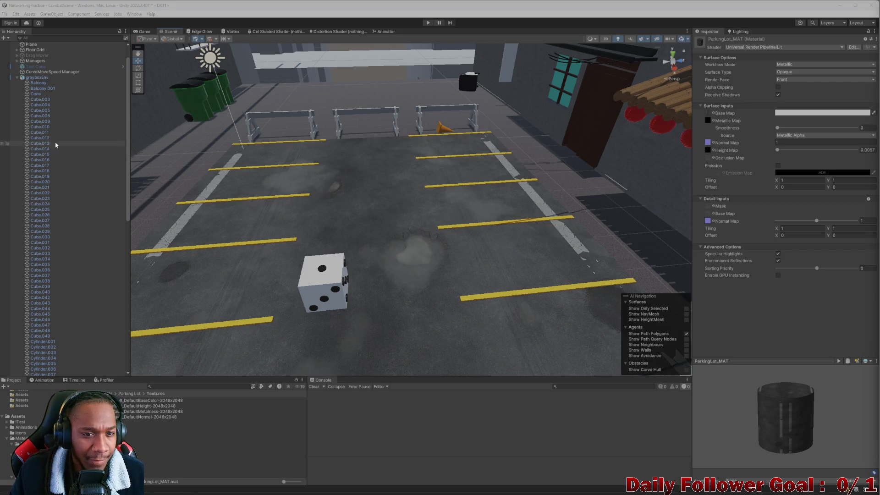
{"action": "scroll", "coordinate": [417, 214], "scroll_direction": "down", "scroll_amount": 3}
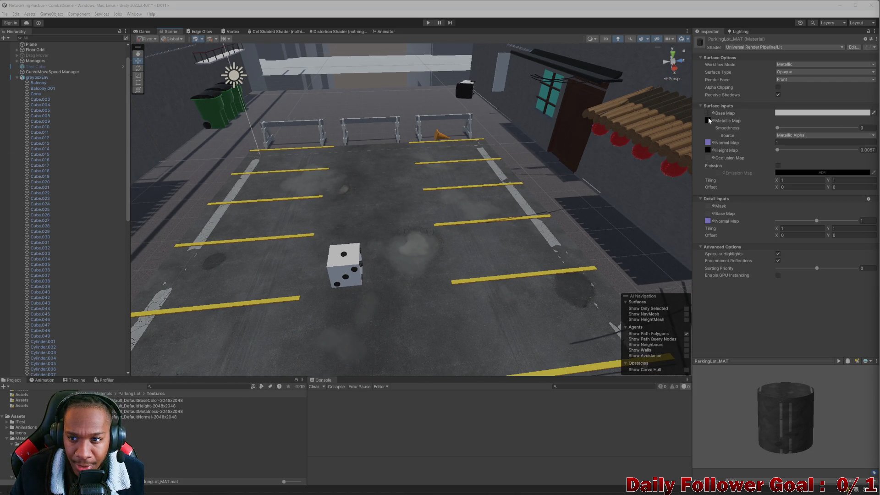
{"action": "left_click", "coordinate": [709, 122]}
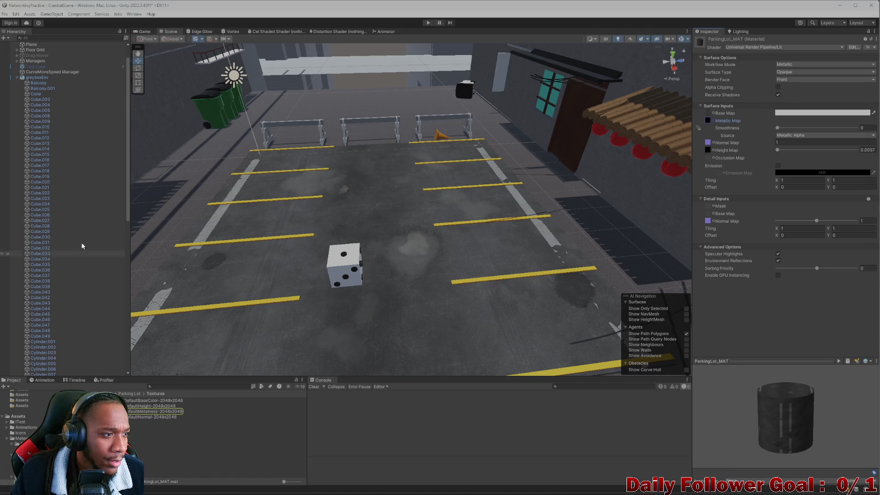
{"action": "left_click", "coordinate": [708, 121], "text": "ctrl"}
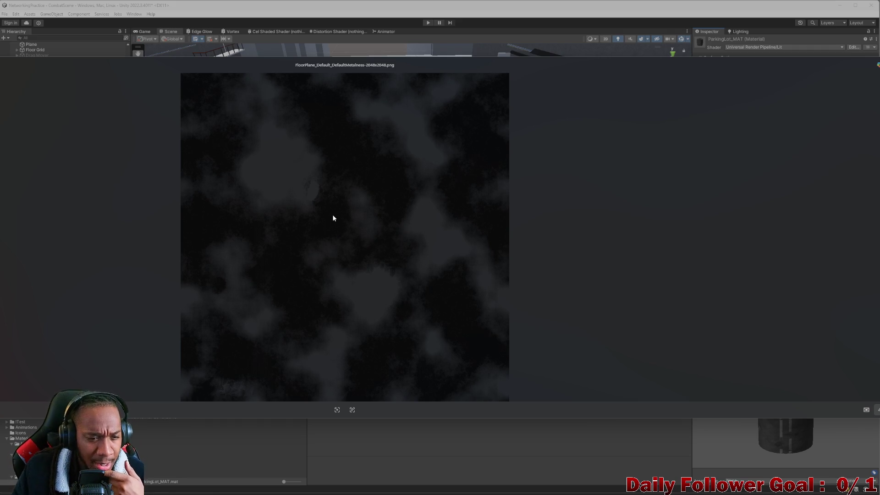
- Close the metalness texture preview and pull back to a wide view of the lot
{"action": "mouse_move", "coordinate": [422, 72]}
{"action": "left_mouse_down"}
{"action": "mouse_move", "coordinate": [386, 362]}
{"action": "mouse_move", "coordinate": [373, 249]}
{"action": "mouse_move", "coordinate": [380, 299]}
{"action": "mouse_move", "coordinate": [347, 373]}
{"action": "mouse_move", "coordinate": [394, 184]}
{"action": "mouse_move", "coordinate": [395, 113]}
{"action": "left_mouse_up"}
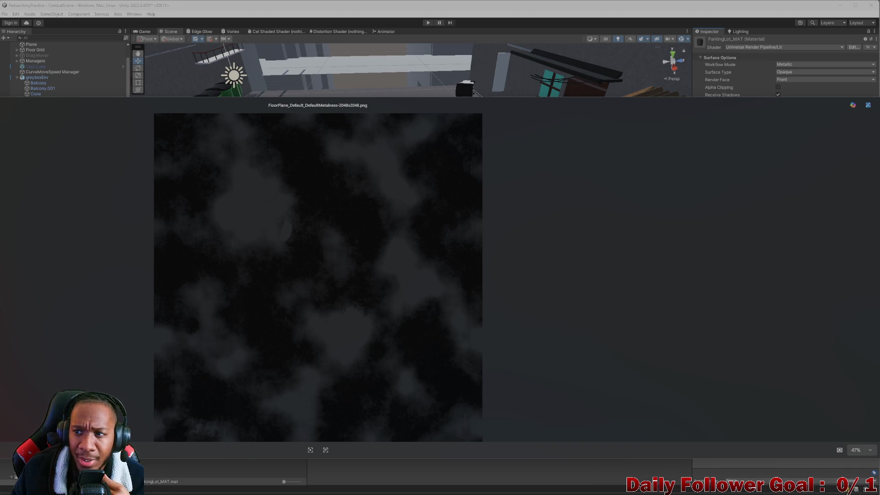
{"action": "key", "text": "Escape"}
{"action": "scroll", "coordinate": [460, 288], "scroll_direction": "up", "scroll_amount": 10}
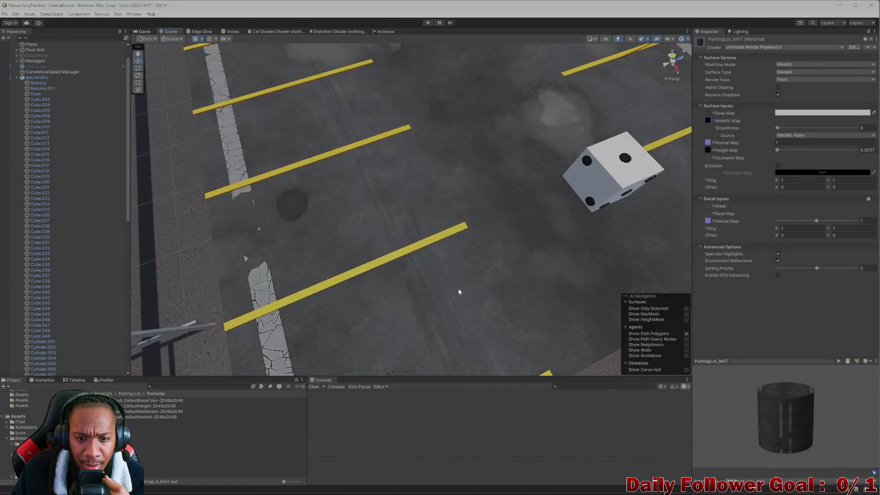
{"action": "mouse_move", "coordinate": [383, 264]}
{"action": "left_mouse_down"}
{"action": "mouse_move", "coordinate": [331, 335]}
{"action": "mouse_move", "coordinate": [454, 238]}
{"action": "mouse_move", "coordinate": [397, 288]}
{"action": "mouse_move", "coordinate": [422, 291]}
{"action": "mouse_move", "coordinate": [387, 281]}
{"action": "mouse_move", "coordinate": [442, 288]}
{"action": "mouse_move", "coordinate": [396, 272]}
{"action": "left_mouse_up"}
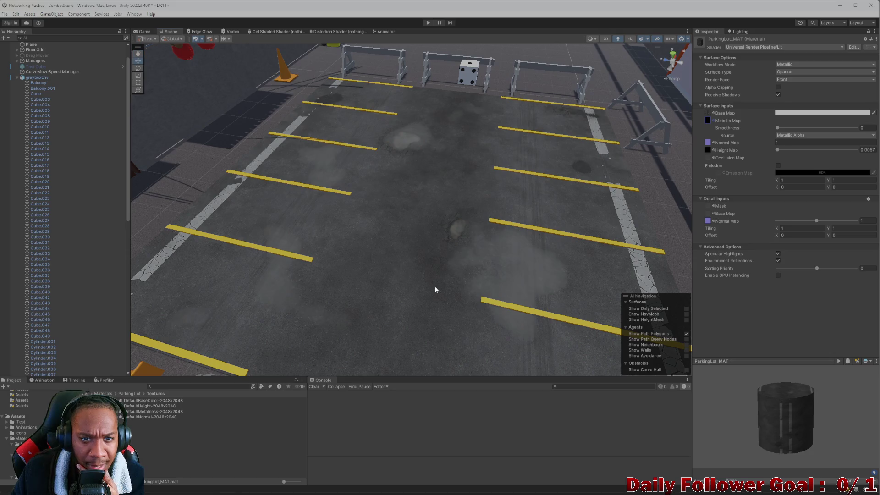
- Try smoothness at 0.106, 1 and 0.914, settle on 0, then deselect the material
{"action": "scroll", "coordinate": [452, 280], "scroll_direction": "down", "scroll_amount": 5}
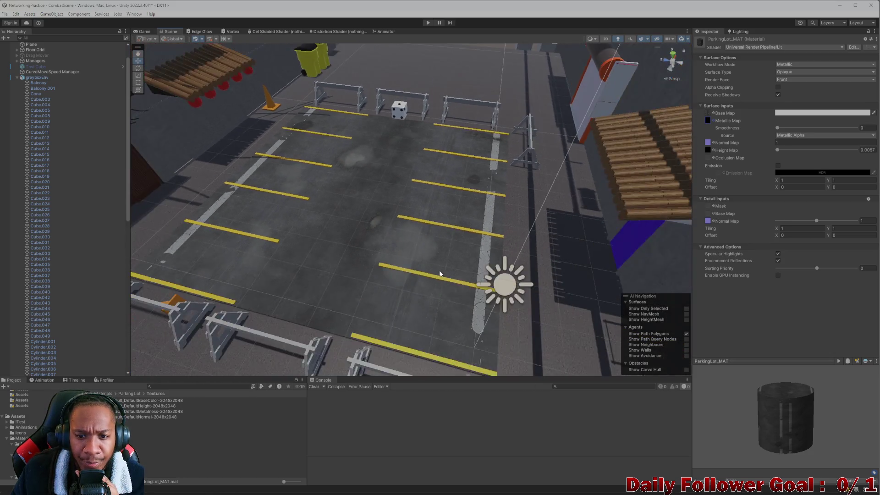
{"action": "scroll", "coordinate": [458, 272], "scroll_direction": "up", "scroll_amount": 5}
{"action": "mouse_move", "coordinate": [778, 128]}
{"action": "left_mouse_down"}
{"action": "mouse_move", "coordinate": [861, 150]}
{"action": "mouse_move", "coordinate": [775, 144]}
{"action": "left_mouse_up"}
{"action": "left_click_drag", "start_coordinate": [802, 140], "coordinate": [858, 150]}
{"action": "mouse_move", "coordinate": [348, 284]}
{"action": "left_mouse_down"}
{"action": "mouse_move", "coordinate": [332, 269]}
{"action": "mouse_move", "coordinate": [369, 249]}
{"action": "mouse_move", "coordinate": [388, 197]}
{"action": "left_mouse_up"}
{"action": "left_click_drag", "start_coordinate": [826, 126], "coordinate": [732, 131]}
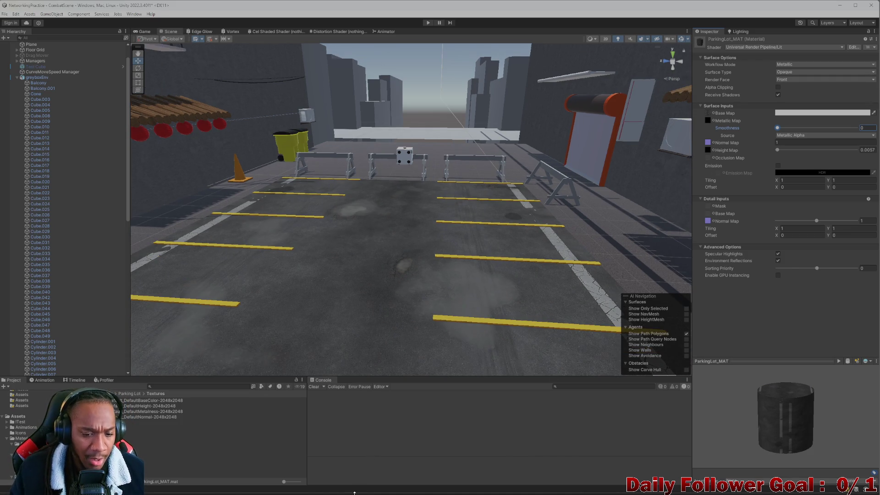
{"action": "left_click", "coordinate": [229, 427]}
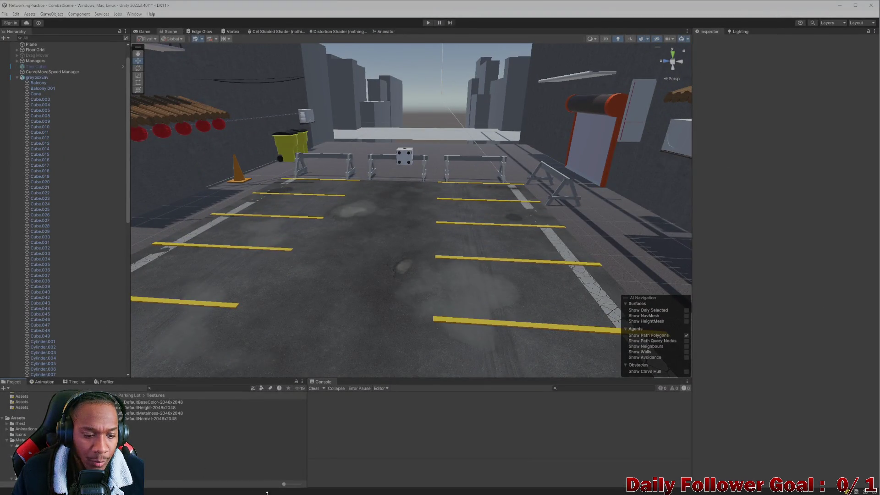
{"action": "key", "text": "super"}
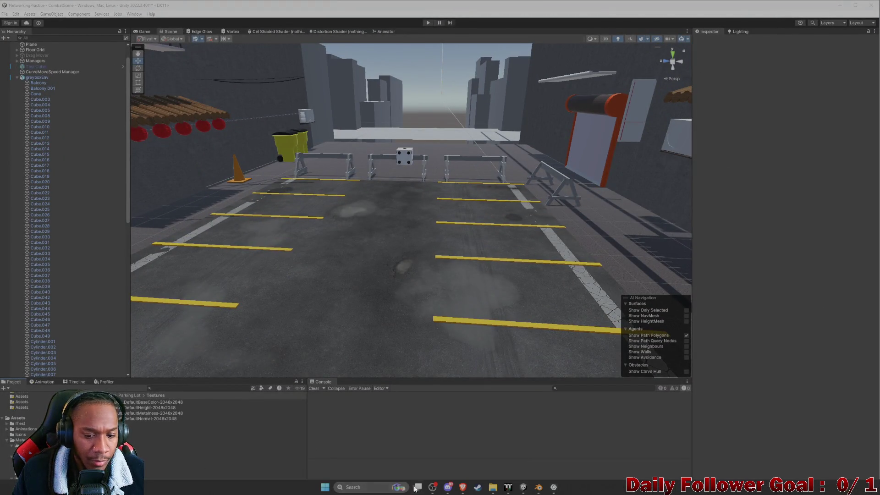
- Launch GIMP 2.10.38, erase a spot on the DefaultMetalness texture, and minimize GIMP
{"action": "left_click", "coordinate": [326, 489]}
{"action": "type", "text": "obs"}
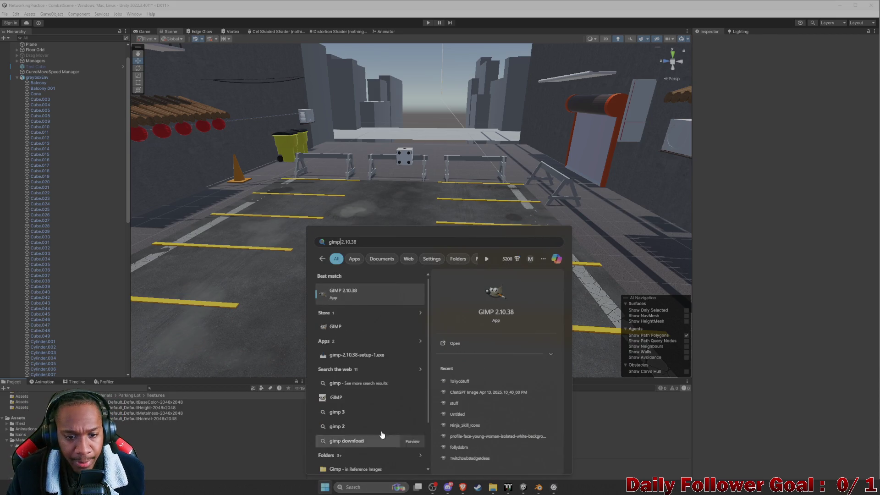
{"action": "left_click", "coordinate": [337, 297]}
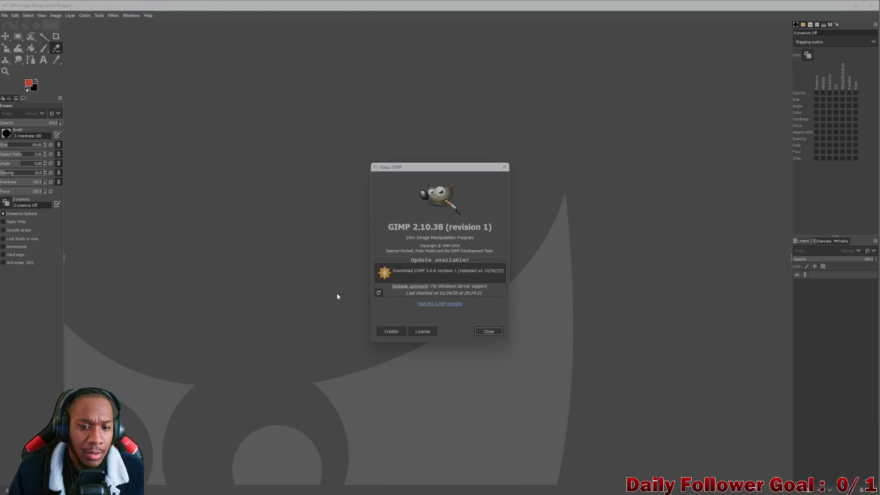
{"action": "left_click", "coordinate": [486, 331]}
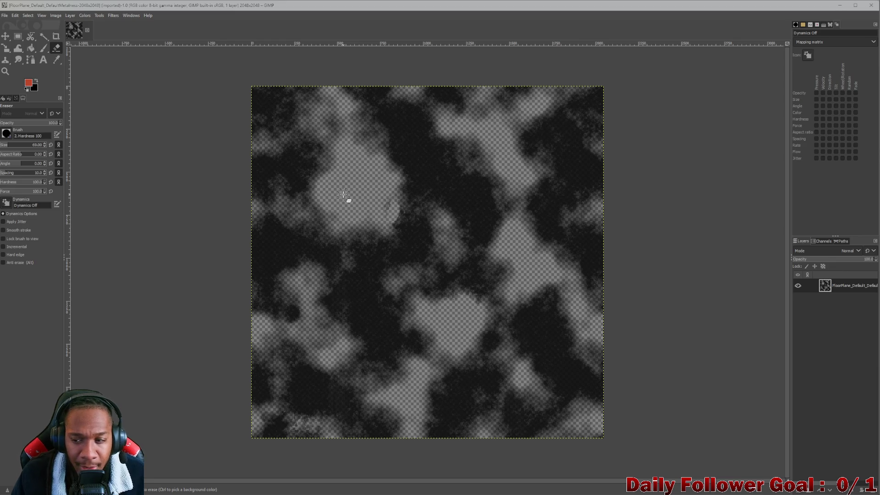
{"action": "left_click", "coordinate": [367, 206]}
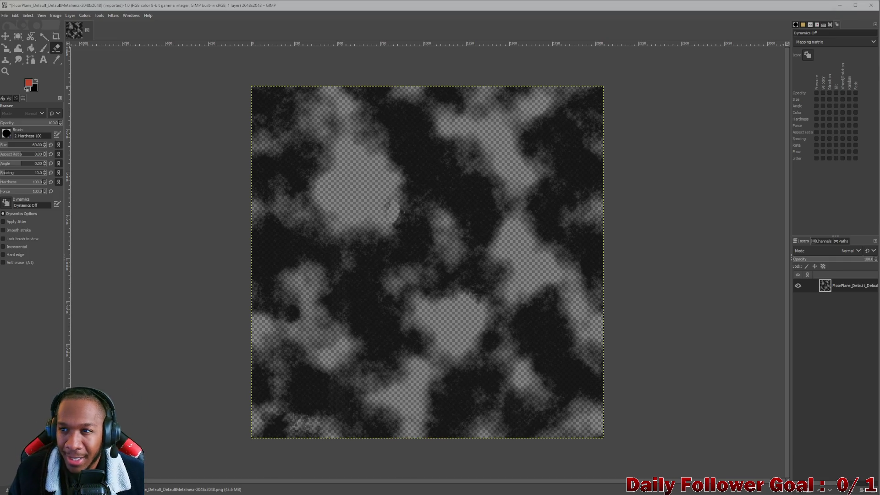
{"action": "left_click", "coordinate": [841, 7]}
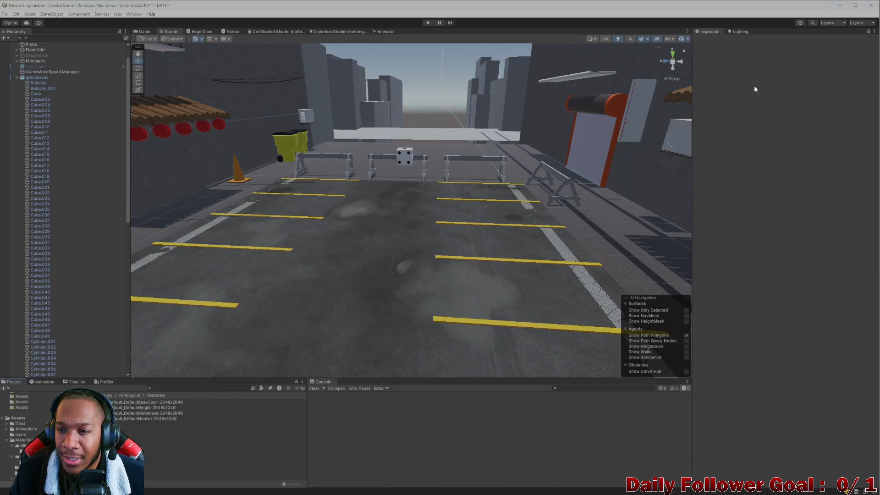
- Reselect ParkingLot_MAT in the Parking Lot folder and raise its smoothness to 0.787
{"action": "left_click", "coordinate": [349, 259]}
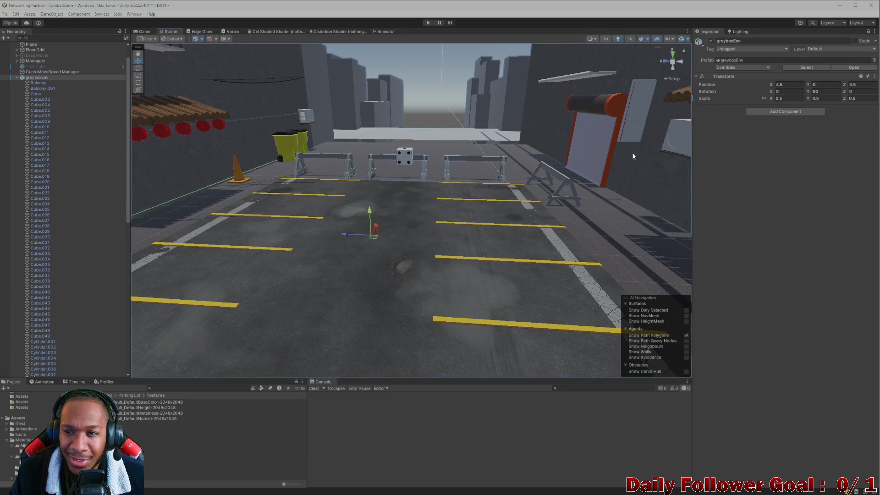
{"action": "scroll", "coordinate": [41, 94], "scroll_direction": "up", "scroll_amount": 2}
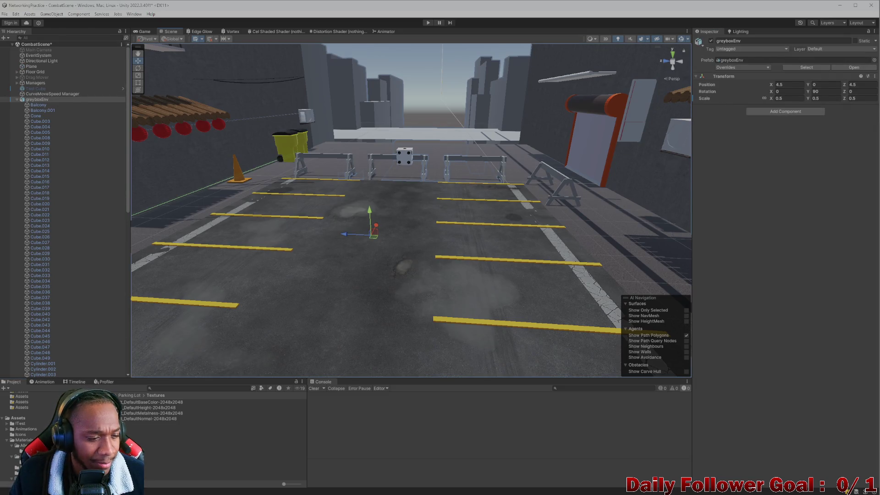
{"action": "left_click", "coordinate": [120, 395]}
{"action": "left_click", "coordinate": [137, 407]}
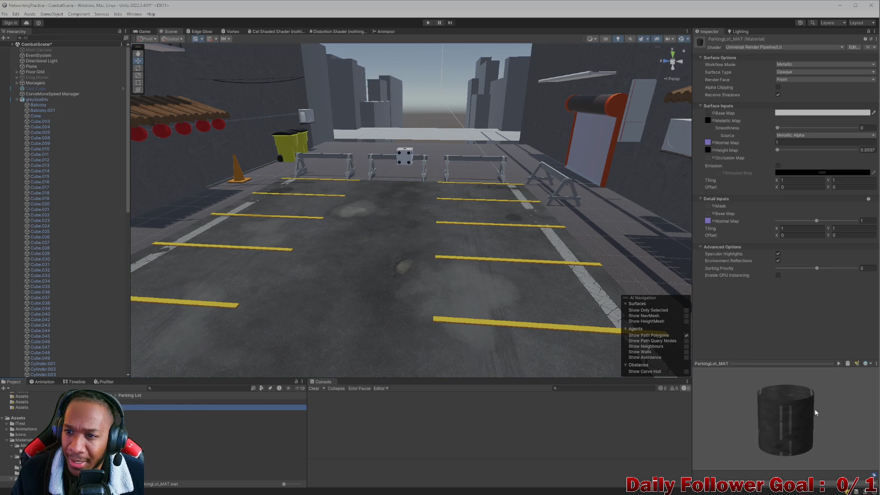
{"action": "left_click", "coordinate": [731, 122]}
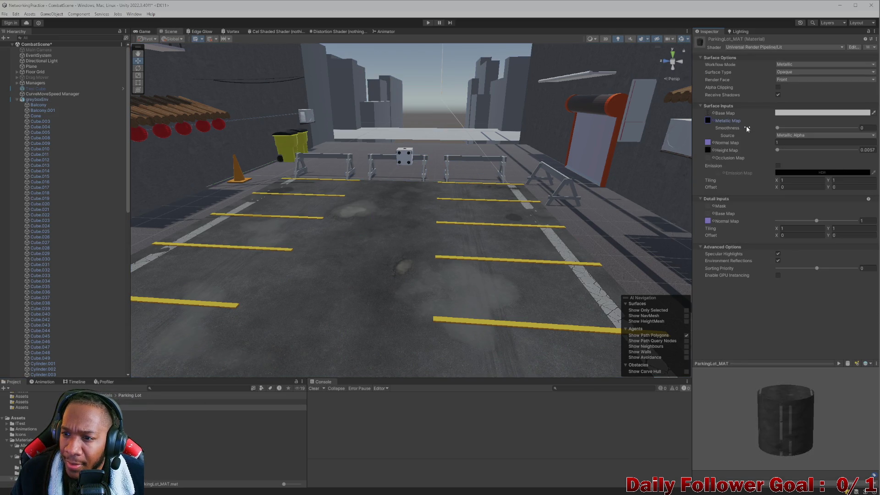
{"action": "mouse_move", "coordinate": [777, 128]}
{"action": "left_mouse_down"}
{"action": "mouse_move", "coordinate": [839, 128]}
{"action": "mouse_move", "coordinate": [766, 142]}
{"action": "left_mouse_up"}
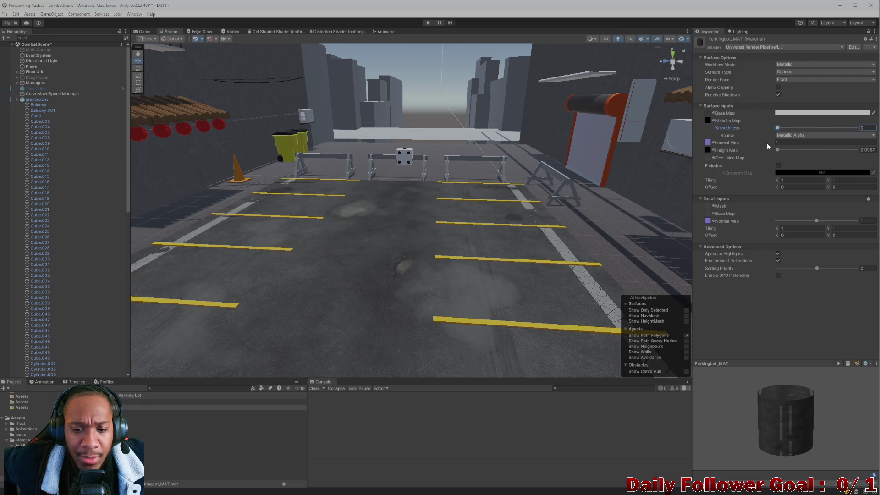
- Switch to InstaMAT Studio's FloorPlane image and data output export settings
{"action": "mouse_move", "coordinate": [825, 493]}
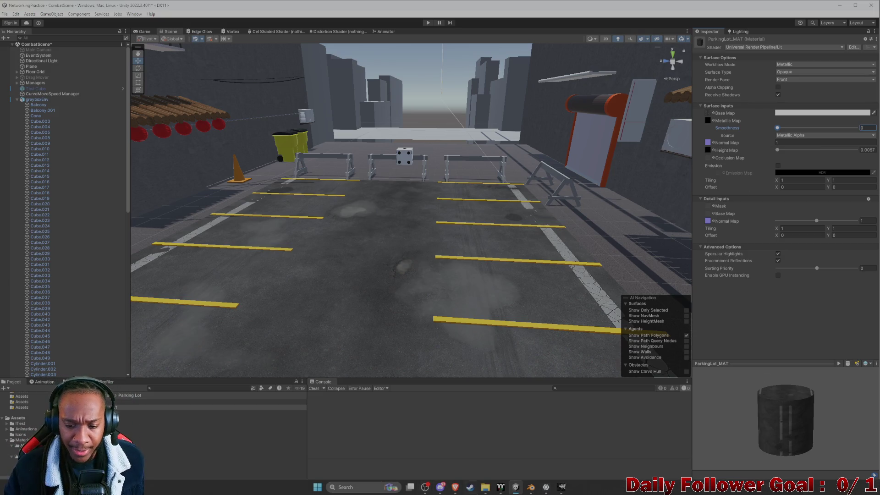
{"action": "left_click", "coordinate": [562, 488]}
{"action": "left_click", "coordinate": [544, 490]}
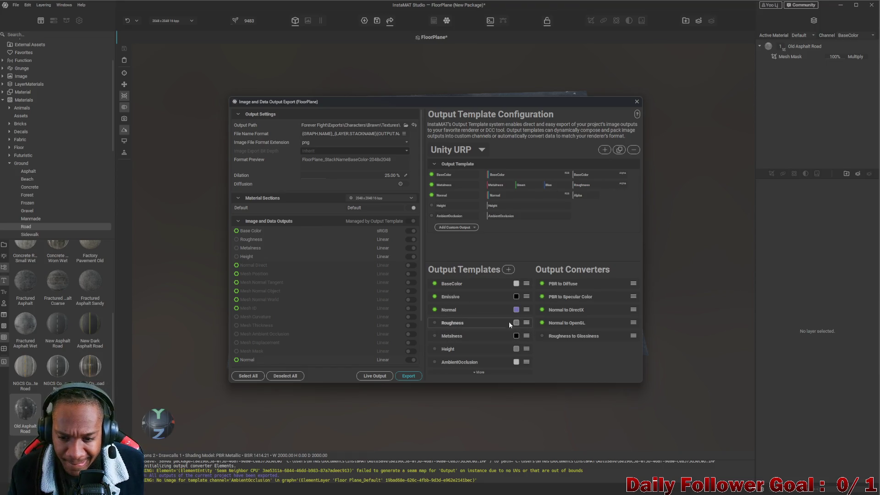
{"action": "left_click", "coordinate": [476, 372]}
{"action": "scroll", "coordinate": [464, 340], "scroll_direction": "down", "scroll_amount": 2}
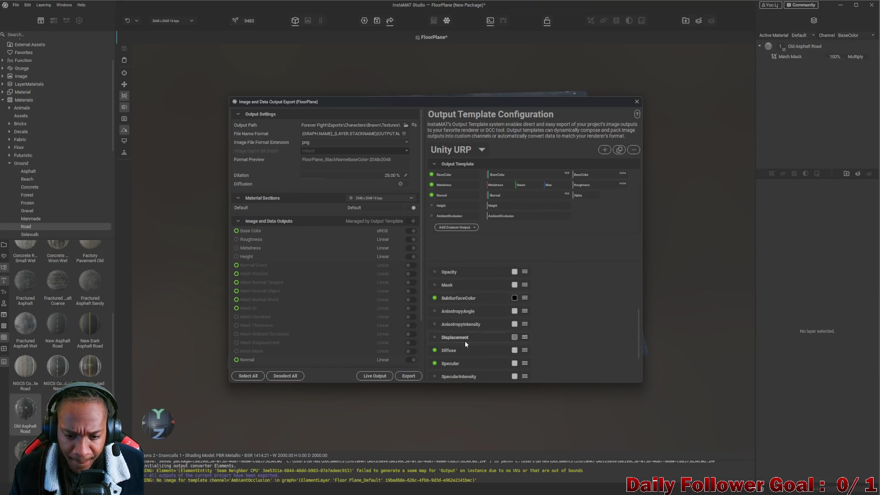
{"action": "scroll", "coordinate": [447, 321], "scroll_direction": "down", "scroll_amount": 2}
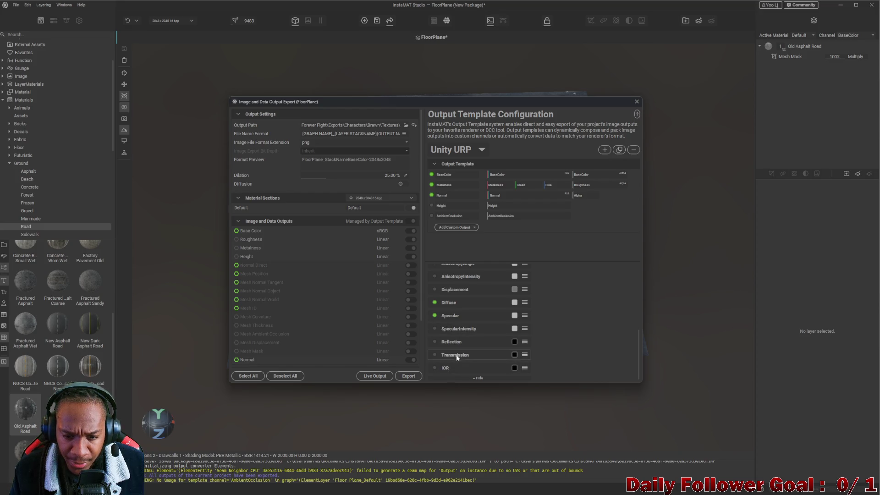
{"action": "scroll", "coordinate": [457, 335], "scroll_direction": "up", "scroll_amount": 1}
{"action": "scroll", "coordinate": [457, 335], "scroll_direction": "up", "scroll_amount": 4}
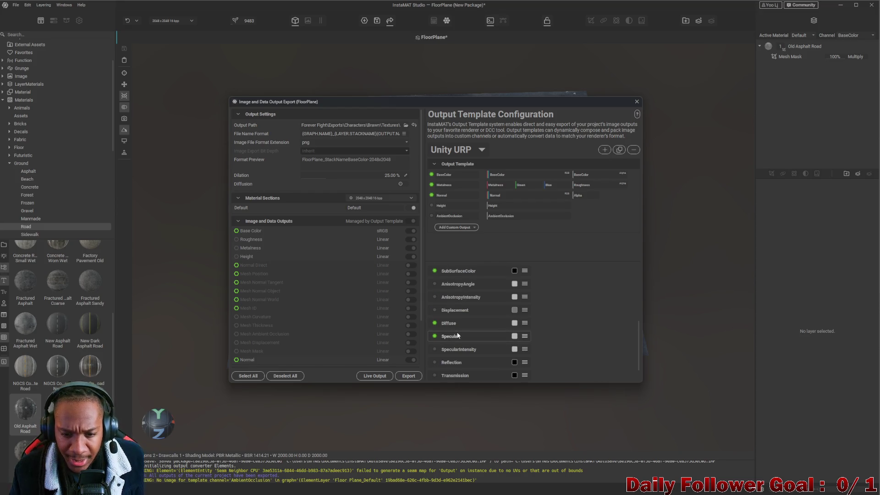
{"action": "scroll", "coordinate": [456, 327], "scroll_direction": "up", "scroll_amount": 1}
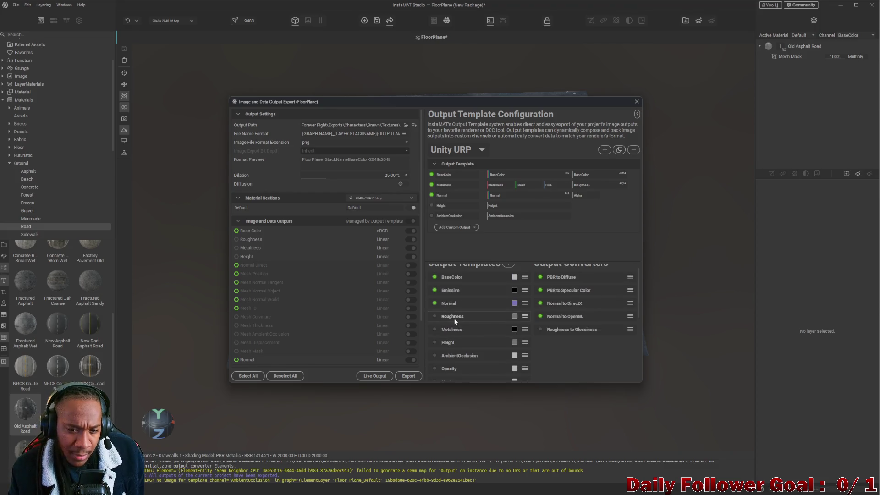
{"action": "scroll", "coordinate": [456, 319], "scroll_direction": "up", "scroll_amount": 1}
{"action": "mouse_move", "coordinate": [463, 323]}
{"action": "left_mouse_down"}
{"action": "mouse_move", "coordinate": [477, 276]}
{"action": "mouse_move", "coordinate": [576, 188]}
{"action": "left_mouse_up"}
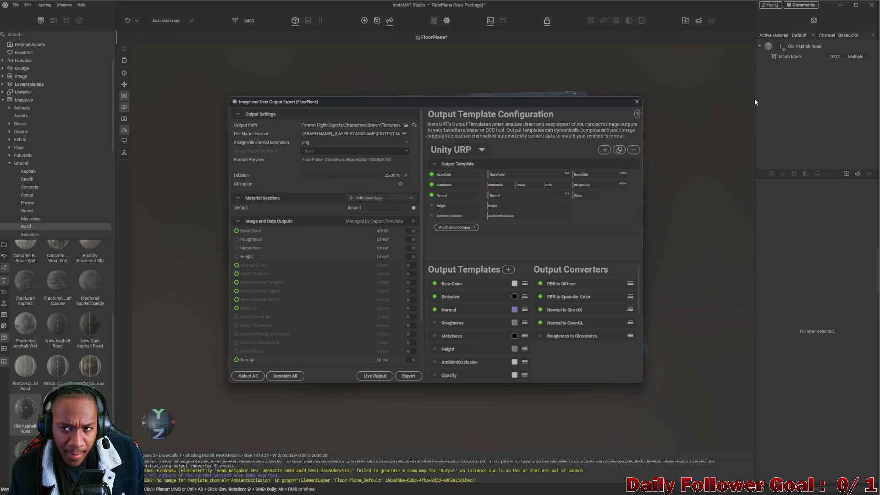
- Minimize InstaMAT and raise the floor material's smoothness back in Unity
{"action": "left_click", "coordinate": [840, 5]}
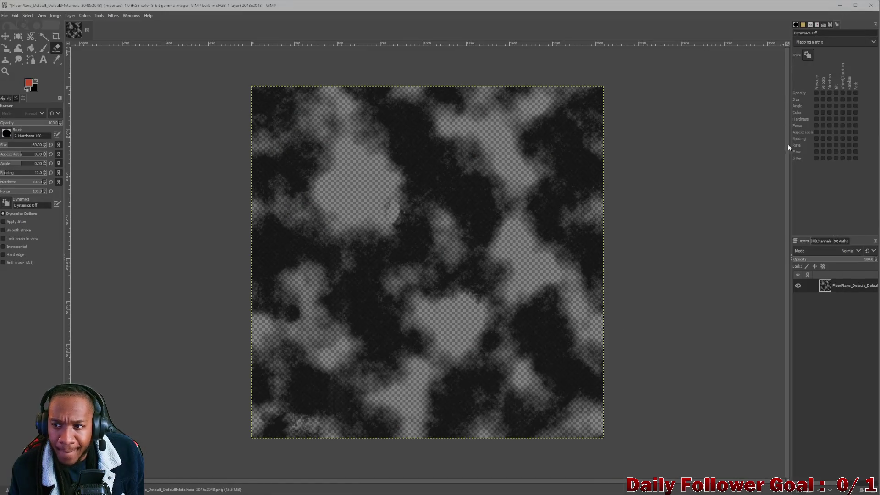
{"action": "mouse_move", "coordinate": [560, 490]}
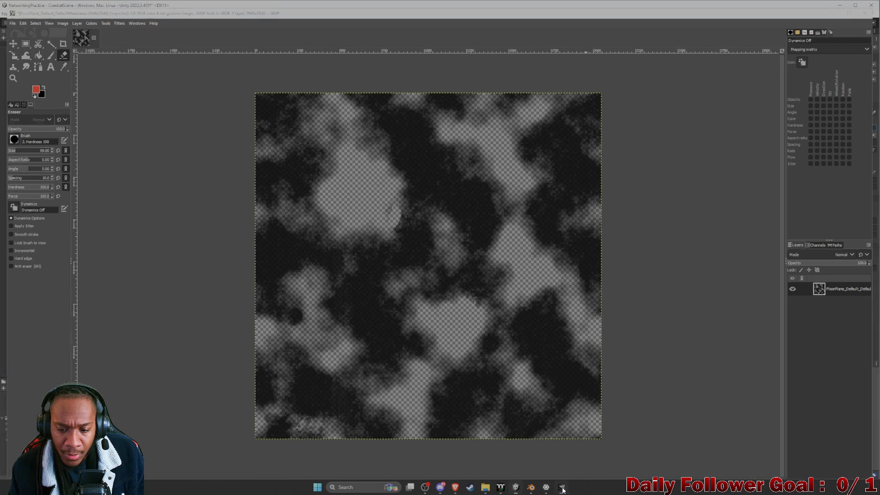
{"action": "left_click", "coordinate": [554, 490]}
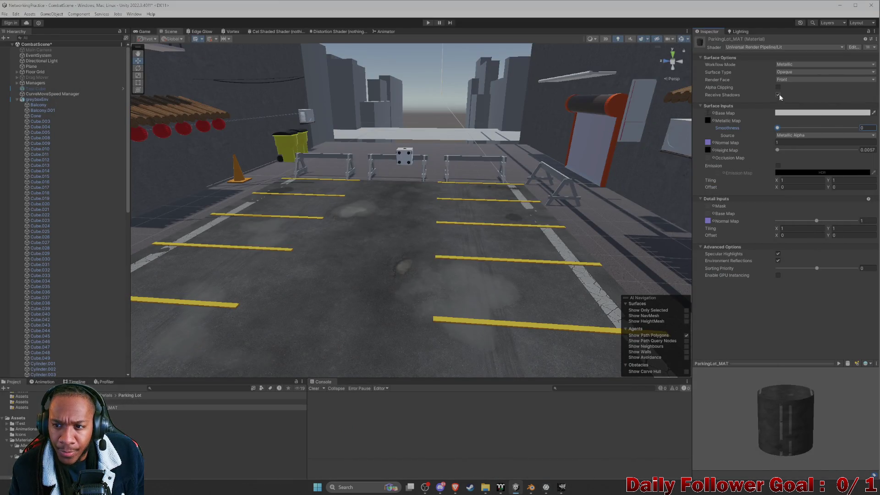
{"action": "mouse_move", "coordinate": [779, 128]}
{"action": "left_mouse_down"}
{"action": "mouse_move", "coordinate": [850, 138]}
{"action": "mouse_move", "coordinate": [757, 137]}
{"action": "mouse_move", "coordinate": [788, 138]}
{"action": "mouse_move", "coordinate": [764, 139]}
{"action": "left_mouse_up"}
- Return to the metalness texture in GIMP and add a new empty layer above it
{"action": "mouse_move", "coordinate": [504, 493]}
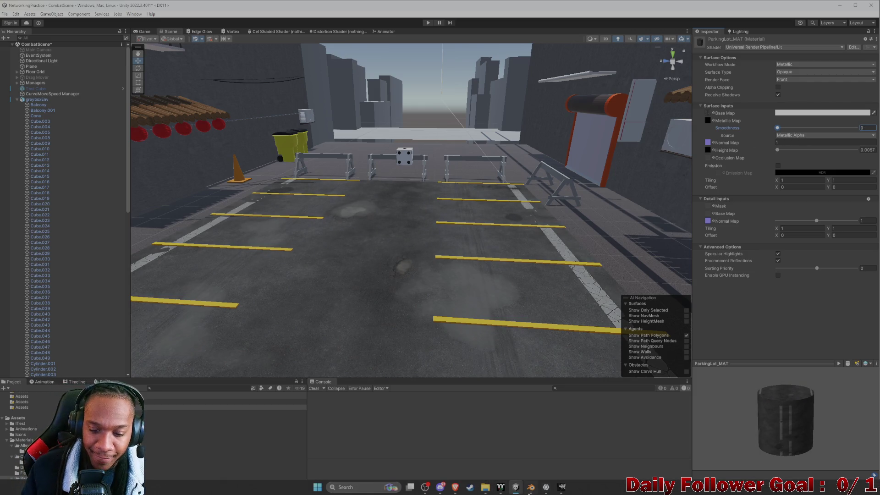
{"action": "mouse_move", "coordinate": [456, 488]}
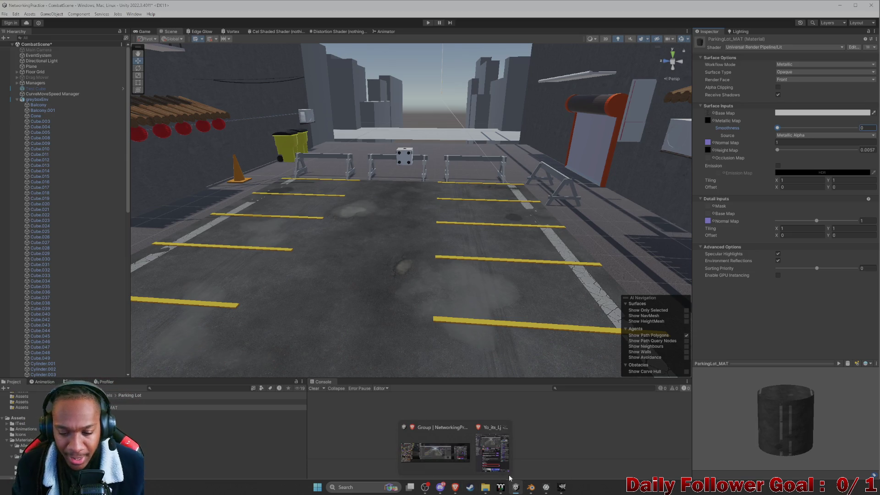
{"action": "mouse_move", "coordinate": [537, 488]}
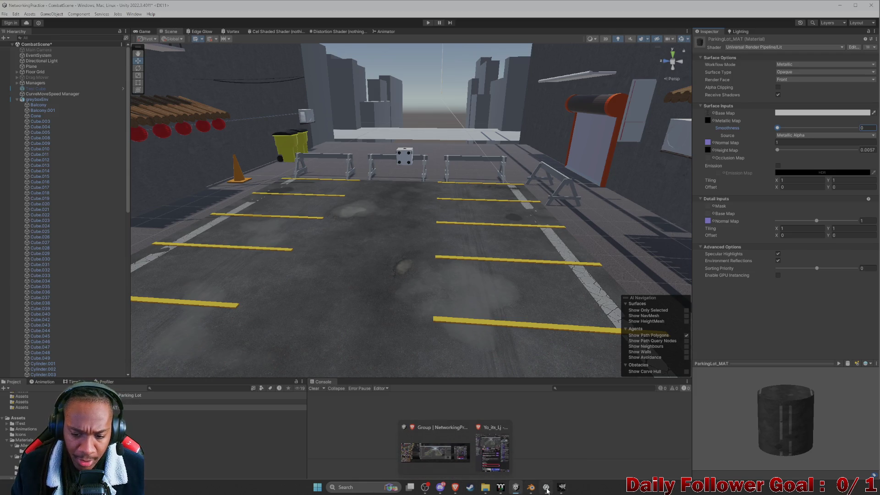
{"action": "left_click", "coordinate": [545, 489]}
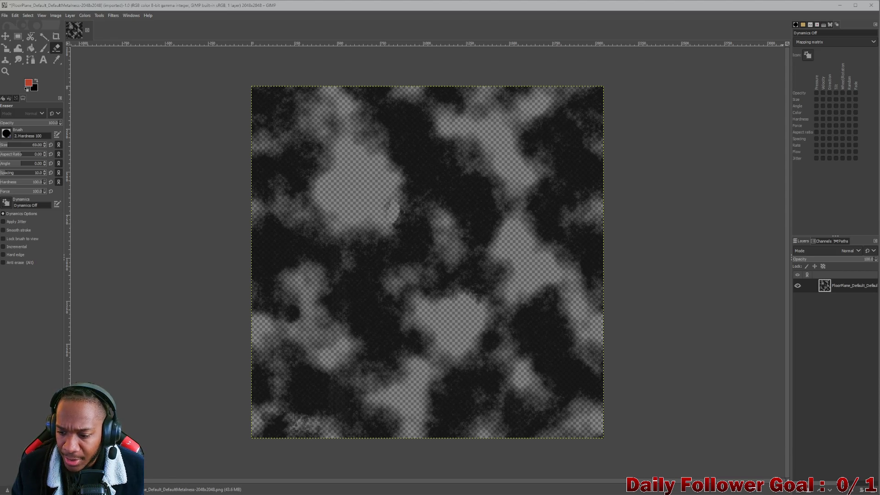
{"action": "left_click", "coordinate": [797, 491]}
- Confirm the new transparent layer, then erase a test stroke on the FloorPlane texture layer
{"action": "key", "text": "Return"}
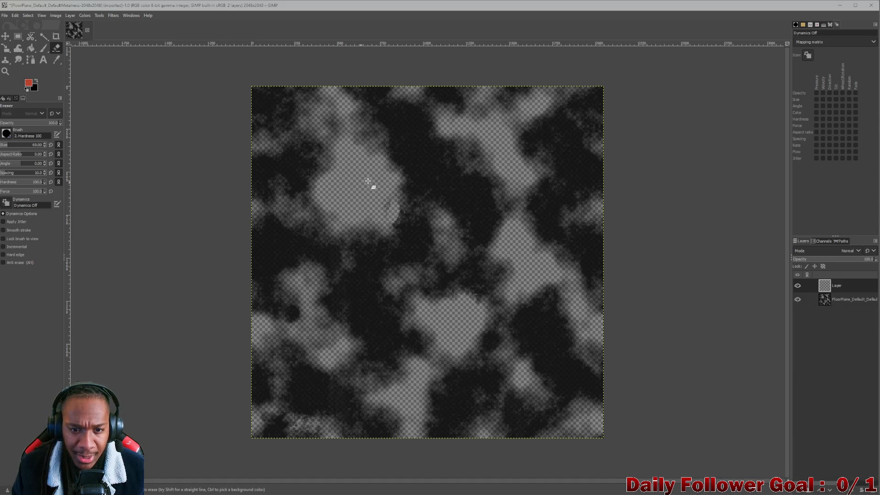
{"action": "left_click", "coordinate": [804, 299]}
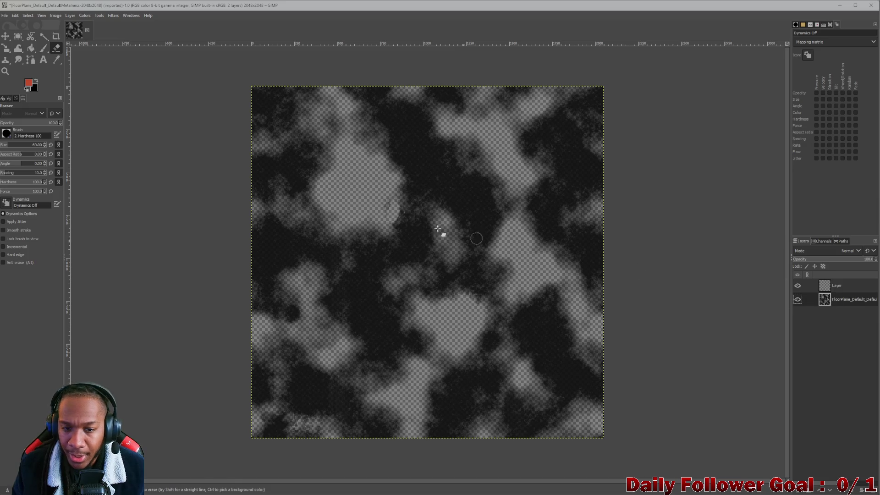
{"action": "left_click_drag", "start_coordinate": [394, 171], "coordinate": [503, 166]}
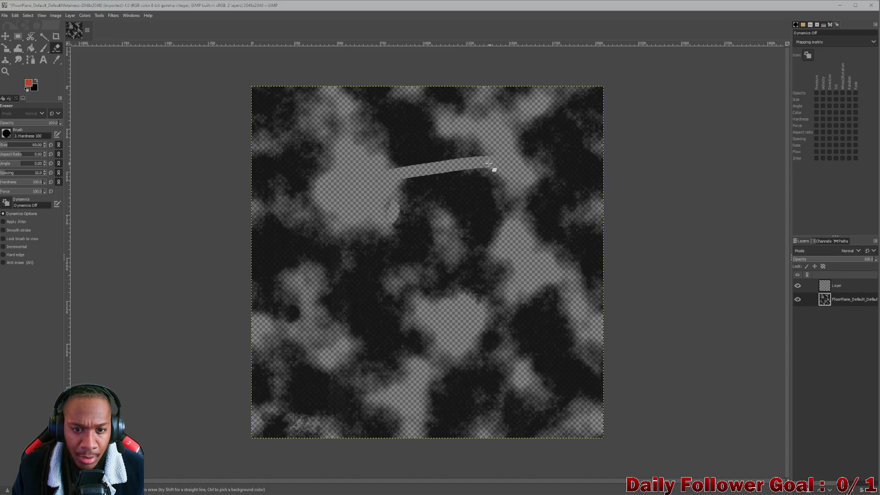
- Undo the test eraser stroke and return to InstaMAT Studio's export settings
{"action": "key", "text": "ctrl"}
{"action": "key", "text": "ctrl+z"}
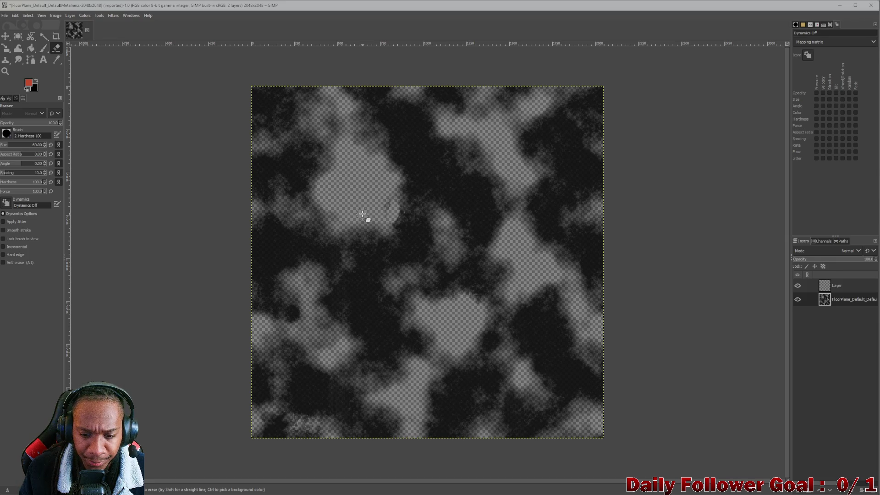
{"action": "mouse_move", "coordinate": [239, 493]}
{"action": "left_click", "coordinate": [546, 488]}
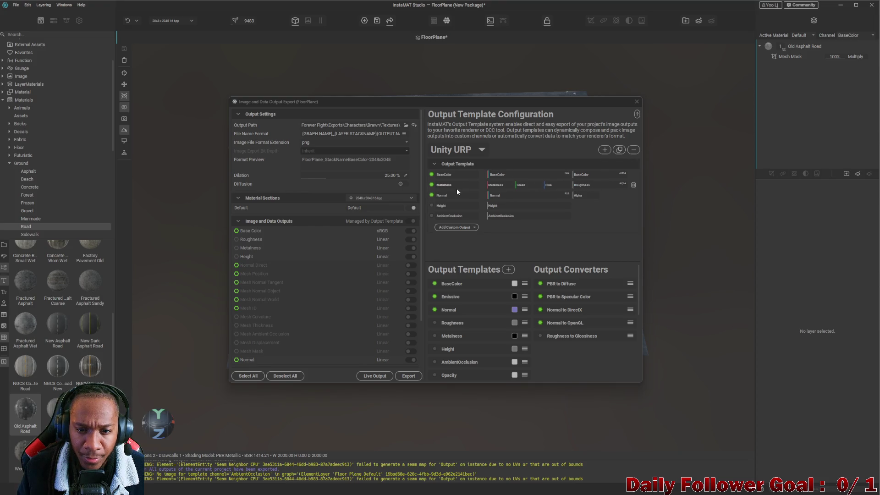
- Pack Metalness into the alpha channel and Roughness into the red channel of the URP output
{"action": "left_click", "coordinate": [495, 185]}
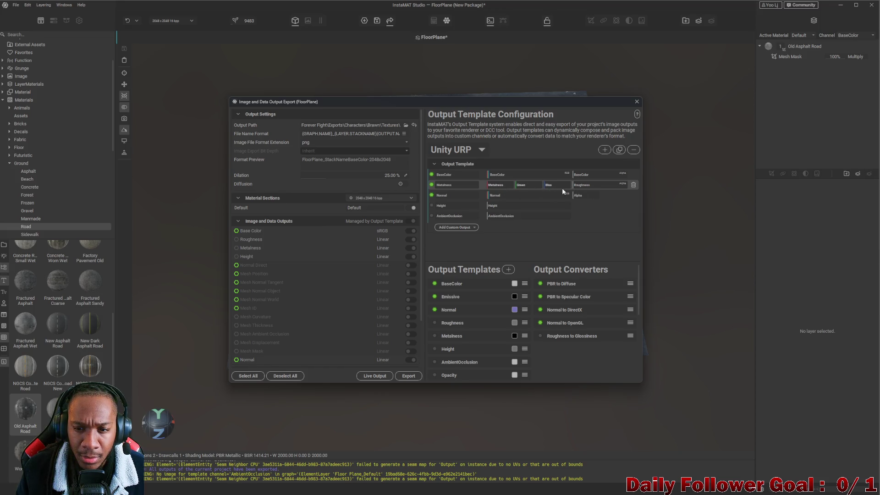
{"action": "right_click", "coordinate": [501, 183]}
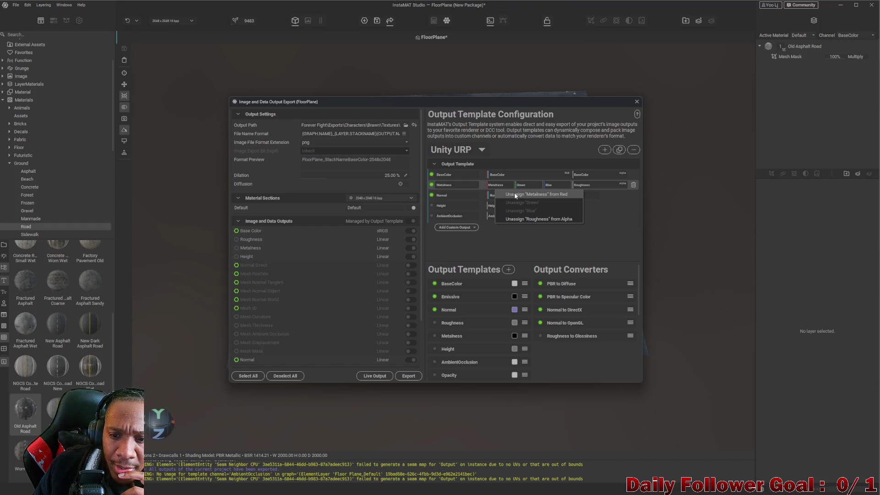
{"action": "left_click", "coordinate": [530, 185]}
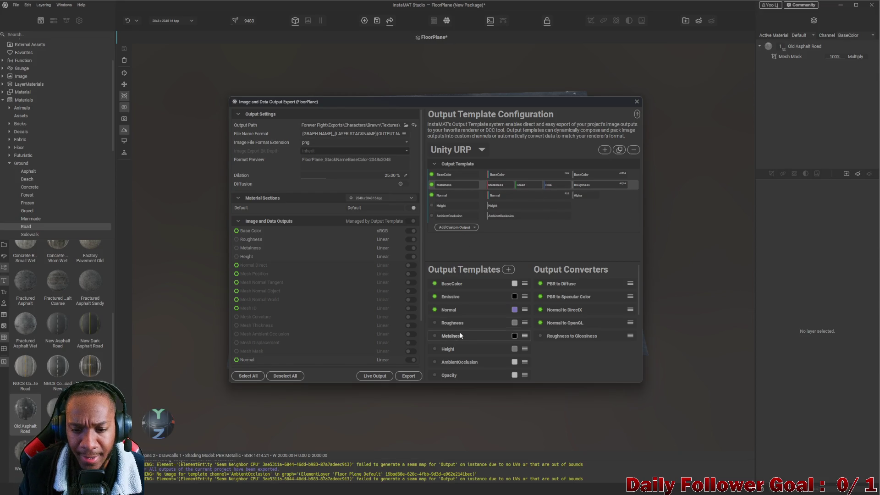
{"action": "left_click_drag", "start_coordinate": [451, 337], "coordinate": [463, 208]}
{"action": "left_click_drag", "start_coordinate": [498, 185], "coordinate": [590, 183]}
{"action": "mouse_move", "coordinate": [477, 320]}
{"action": "left_mouse_down"}
{"action": "mouse_move", "coordinate": [487, 193]}
{"action": "mouse_move", "coordinate": [499, 185]}
{"action": "left_mouse_up"}
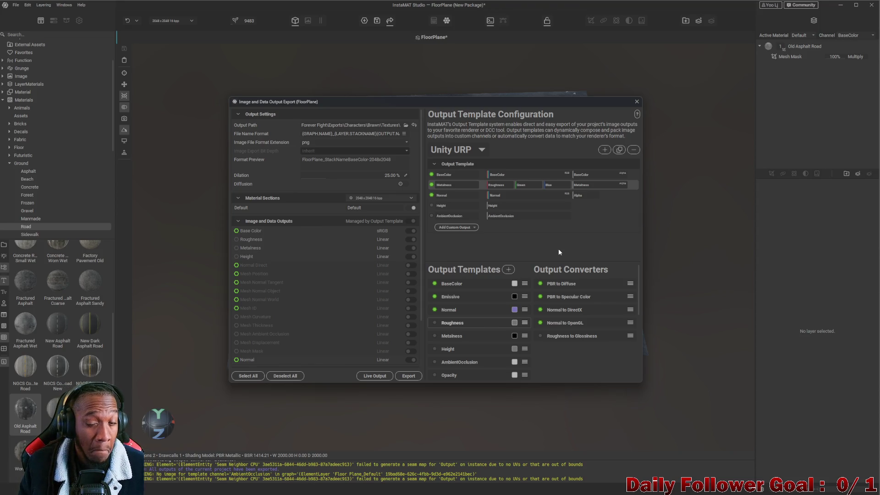
- Close and reopen the Export Image and Data Outputs dialog
{"action": "left_click", "coordinate": [636, 102]}
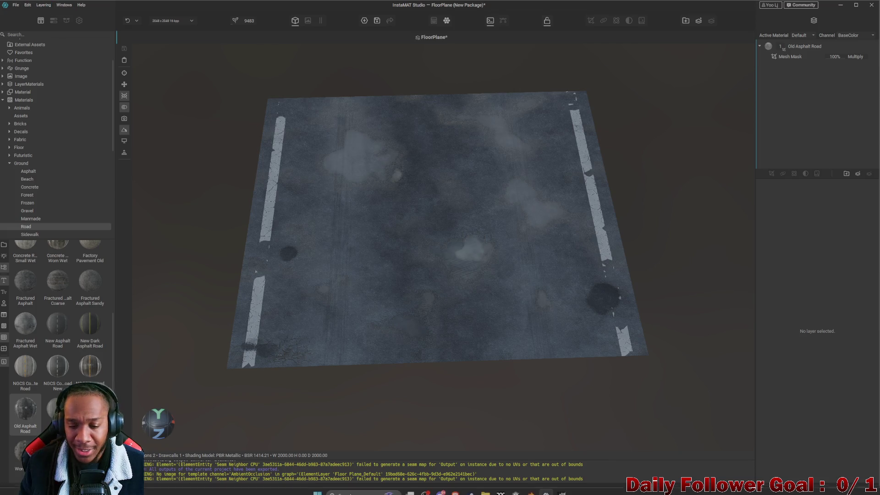
{"action": "left_click", "coordinate": [16, 6]}
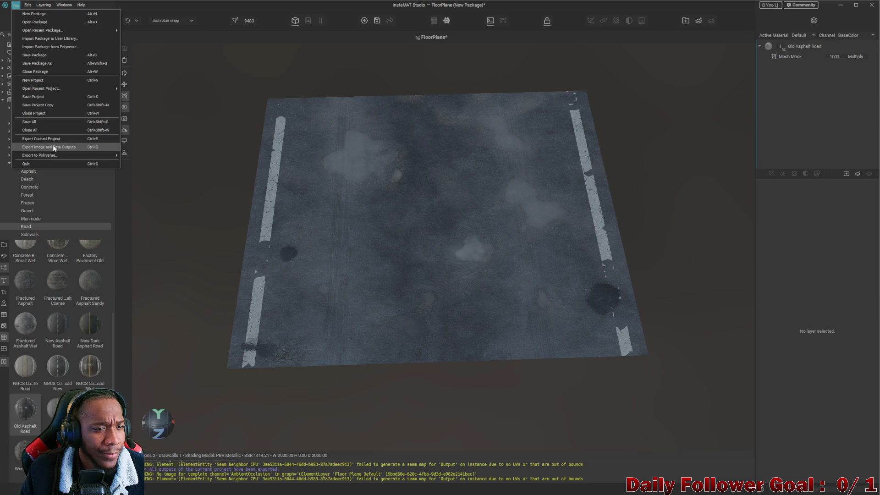
{"action": "left_click", "coordinate": [50, 147]}
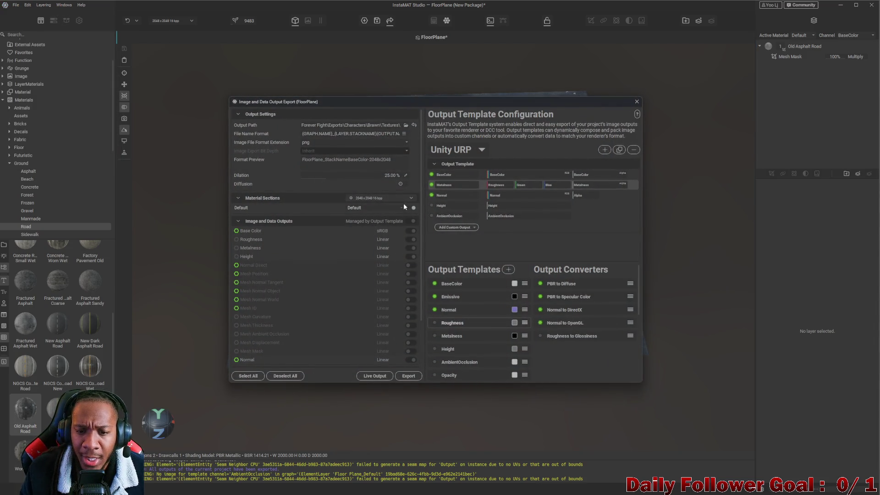
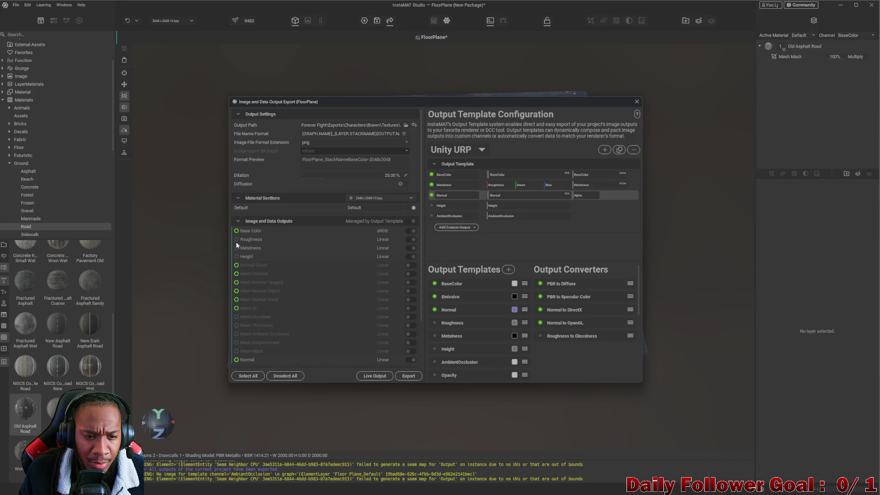
- Toggle the Default material section off and back on
{"action": "scroll", "coordinate": [246, 258], "scroll_direction": "down", "scroll_amount": 3}
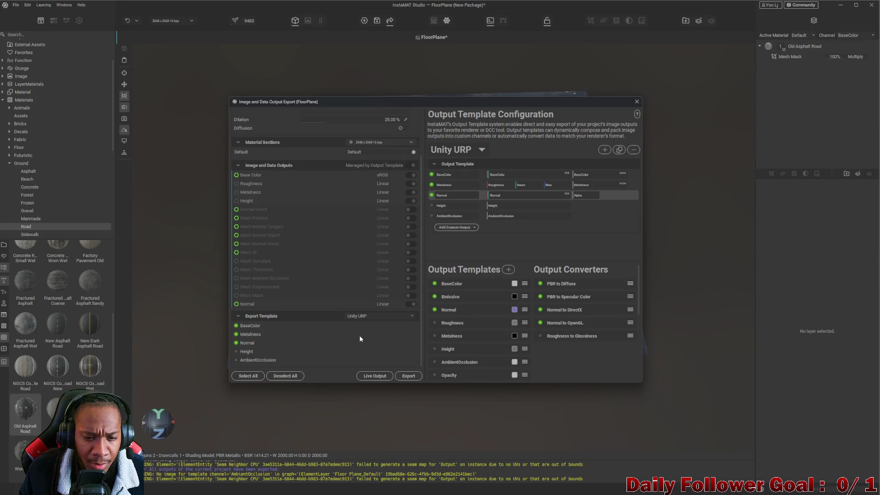
{"action": "scroll", "coordinate": [358, 261], "scroll_direction": "up", "scroll_amount": 3}
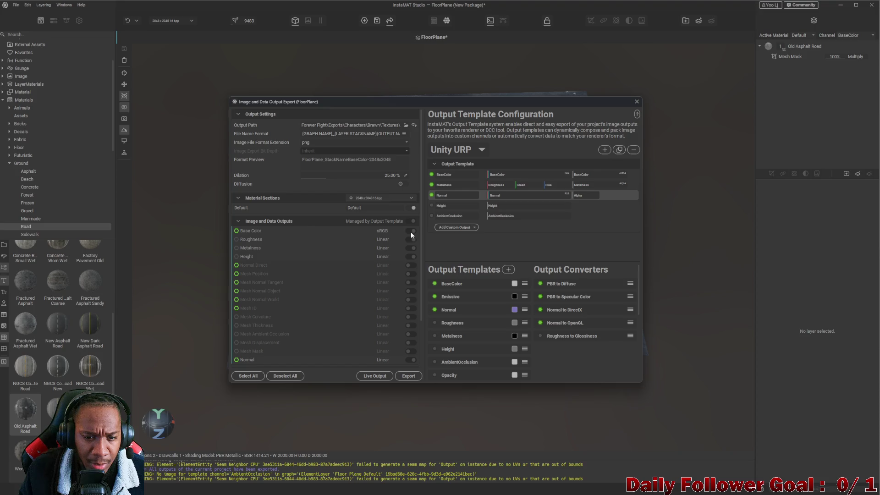
{"action": "scroll", "coordinate": [390, 233], "scroll_direction": "down", "scroll_amount": 2}
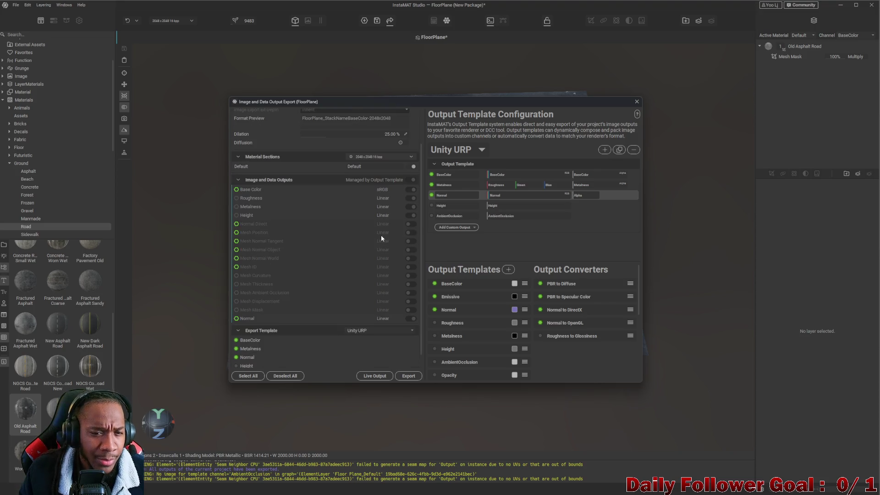
{"action": "scroll", "coordinate": [353, 275], "scroll_direction": "down", "scroll_amount": 1}
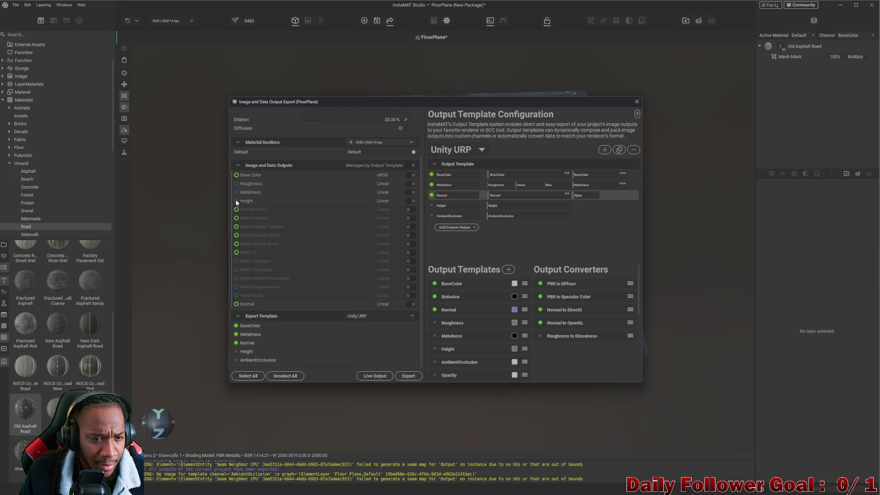
{"action": "scroll", "coordinate": [251, 200], "scroll_direction": "up", "scroll_amount": 3}
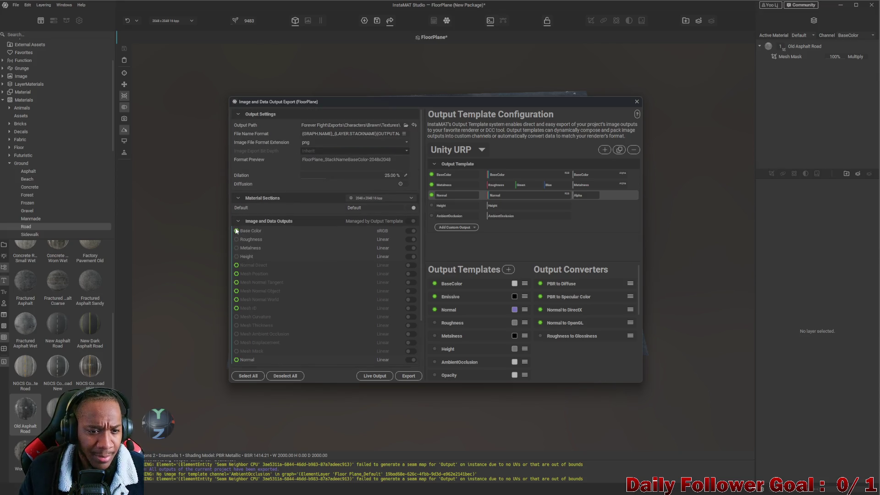
{"action": "left_click", "coordinate": [412, 208]}
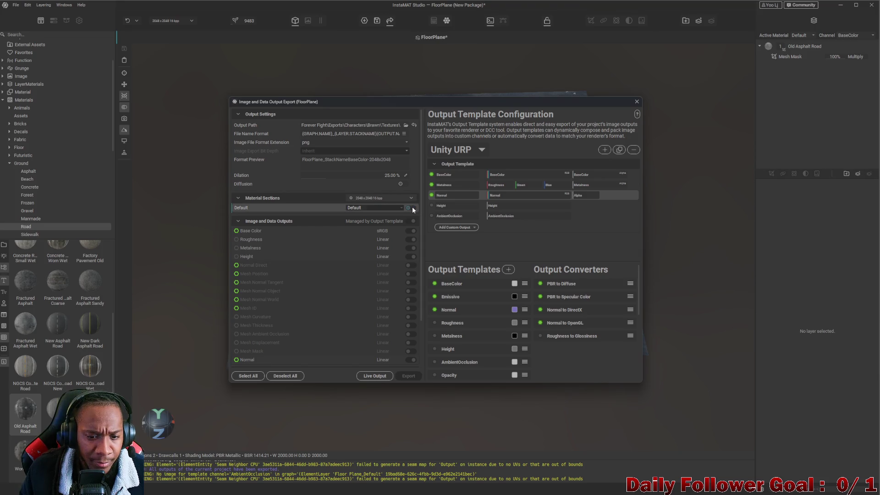
{"action": "left_click", "coordinate": [413, 208]}
{"action": "left_click", "coordinate": [380, 210]}
{"action": "left_click", "coordinate": [381, 207]}
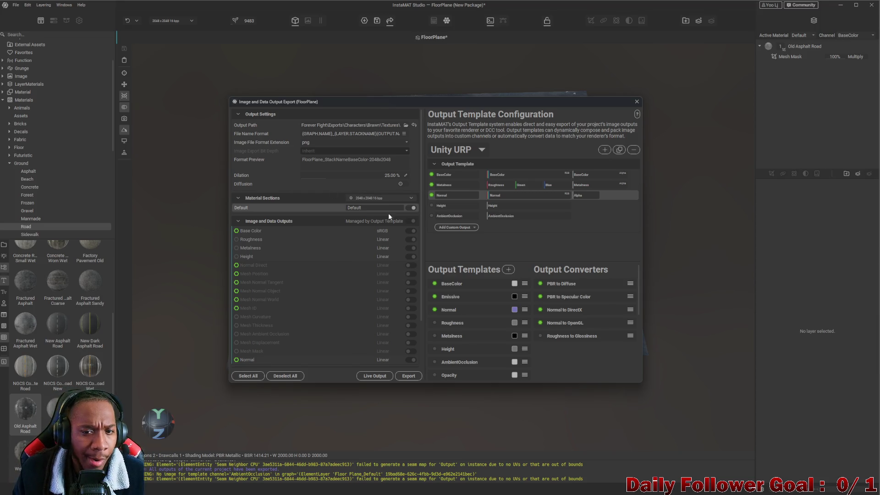
- Select the Metalness template row and export all texture outputs
{"action": "left_click", "coordinate": [436, 186]}
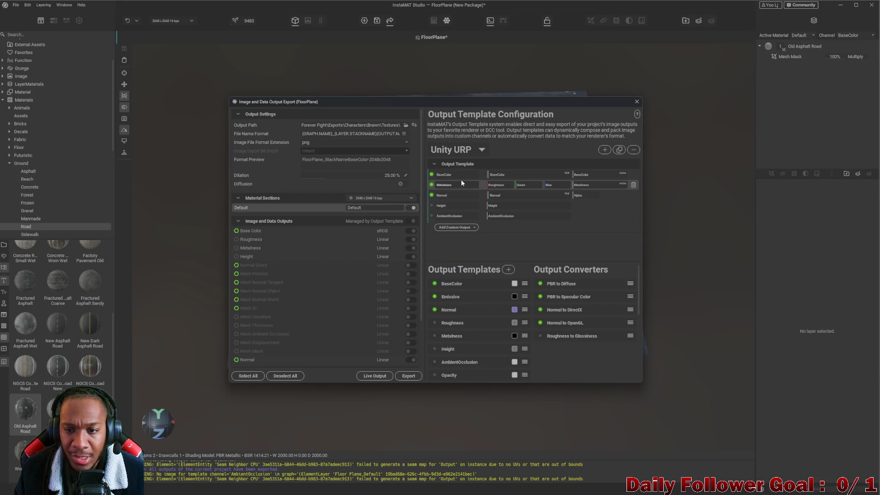
{"action": "scroll", "coordinate": [440, 294], "scroll_direction": "down", "scroll_amount": 3}
{"action": "scroll", "coordinate": [447, 297], "scroll_direction": "down", "scroll_amount": 2}
{"action": "scroll", "coordinate": [354, 350], "scroll_direction": "down", "scroll_amount": 3}
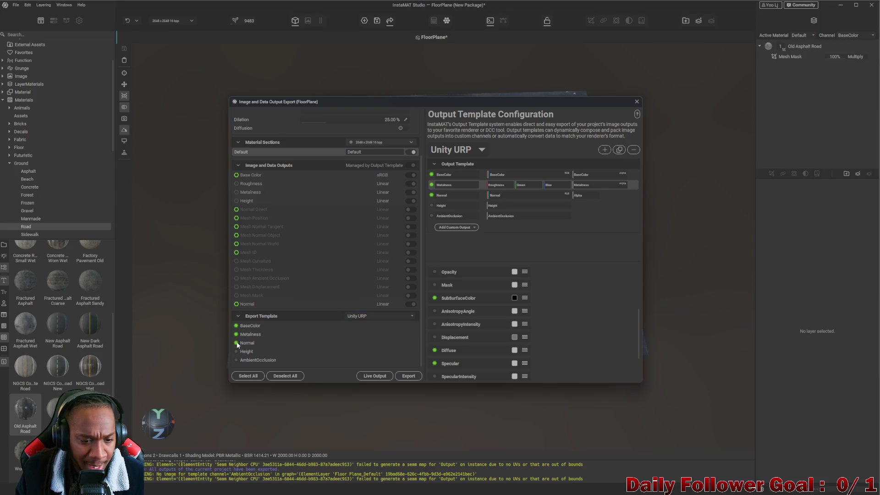
{"action": "left_click", "coordinate": [409, 377]}
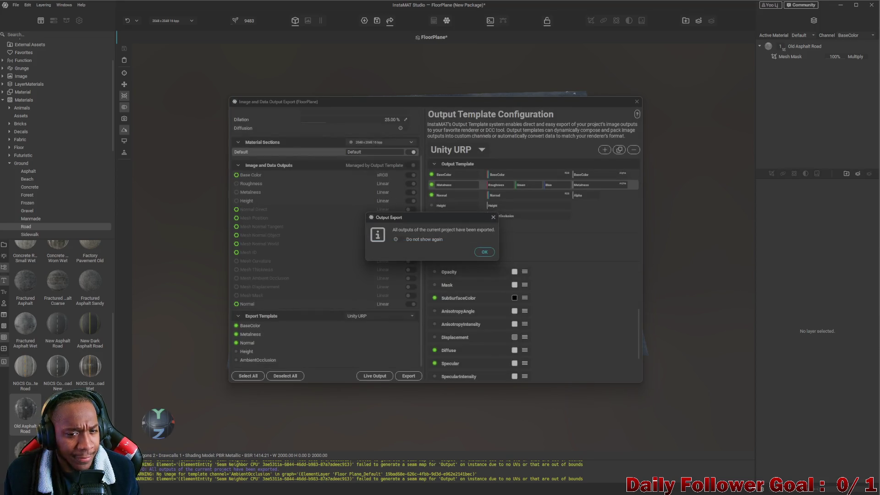
{"action": "left_click", "coordinate": [484, 252]}
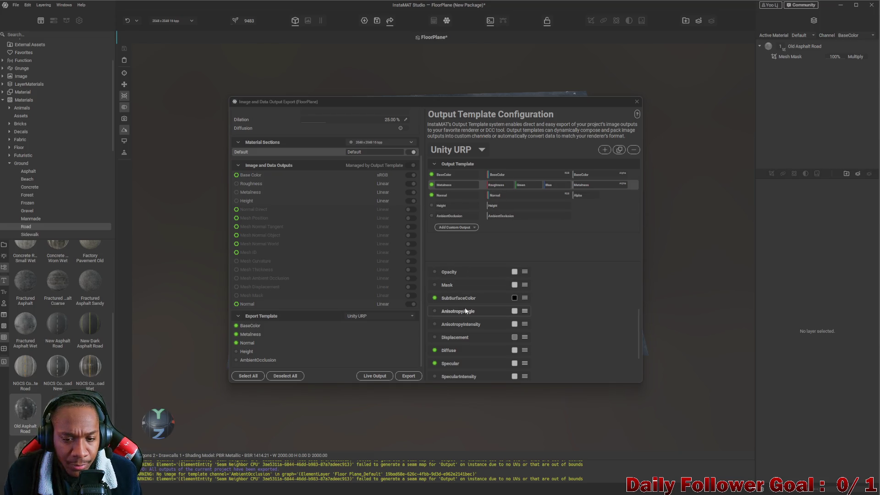
- Unassign the Red and Alpha slots, then put Metalness in Red and Roughness in Alpha
{"action": "right_click", "coordinate": [498, 185]}
{"action": "left_click", "coordinate": [510, 190]}
{"action": "right_click", "coordinate": [588, 186]}
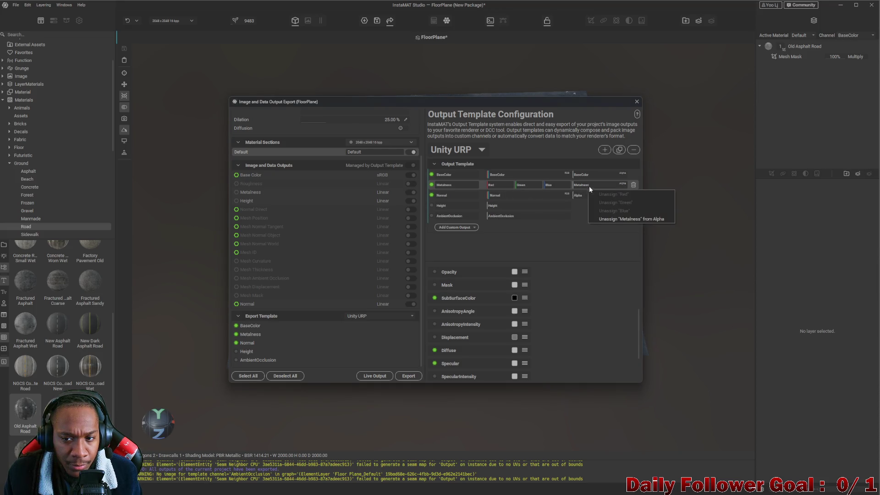
{"action": "left_click", "coordinate": [616, 219]}
{"action": "scroll", "coordinate": [449, 318], "scroll_direction": "down", "scroll_amount": 2}
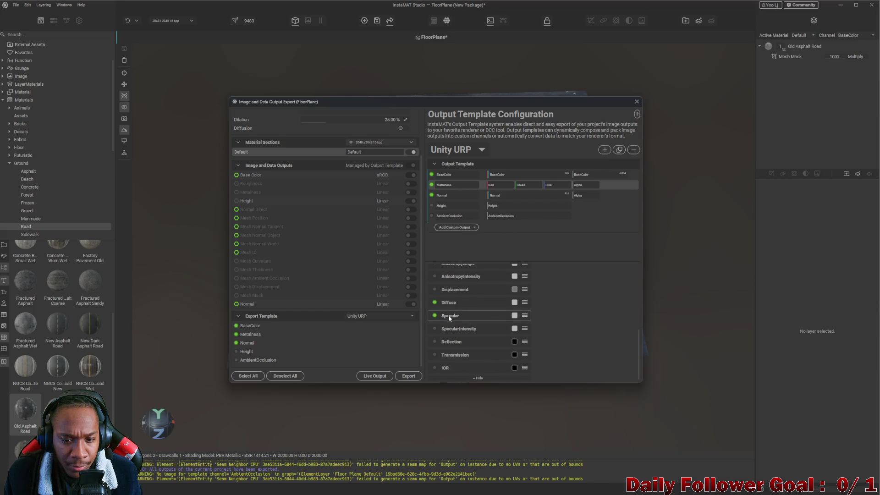
{"action": "scroll", "coordinate": [452, 314], "scroll_direction": "up", "scroll_amount": 4}
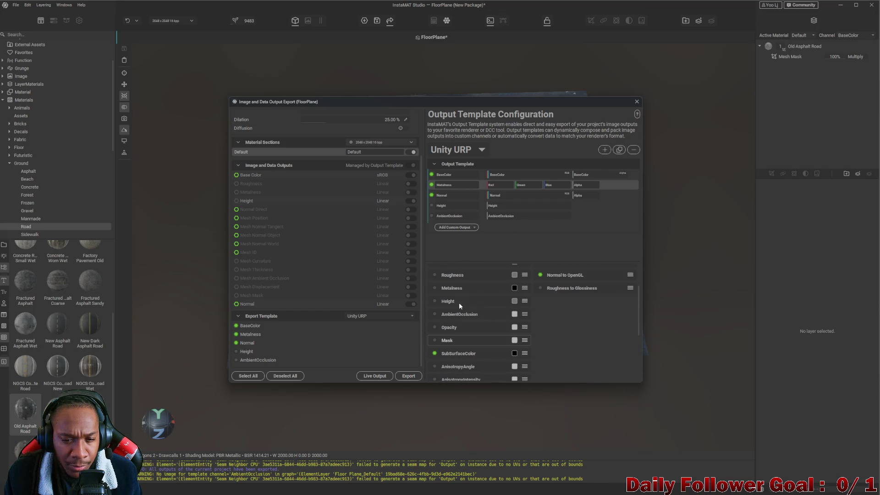
{"action": "left_click_drag", "start_coordinate": [452, 289], "coordinate": [502, 186]}
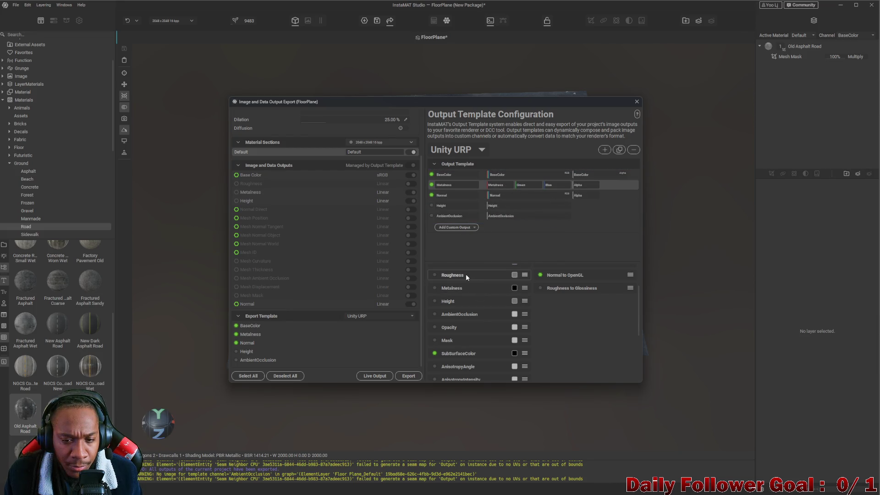
{"action": "mouse_move", "coordinate": [465, 273]}
{"action": "left_mouse_down"}
{"action": "mouse_move", "coordinate": [576, 180]}
{"action": "mouse_move", "coordinate": [582, 185]}
{"action": "left_mouse_up"}
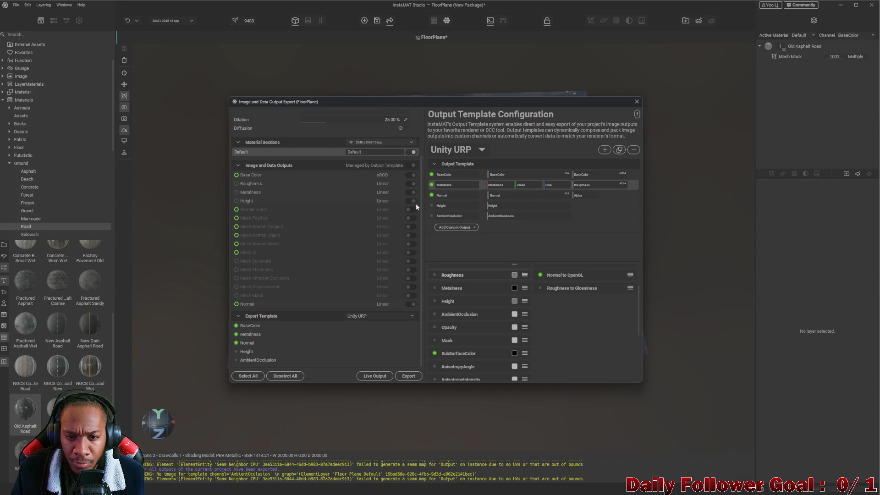
- Open the custom output types list and the Metalness output's default value
{"action": "left_click", "coordinate": [458, 228]}
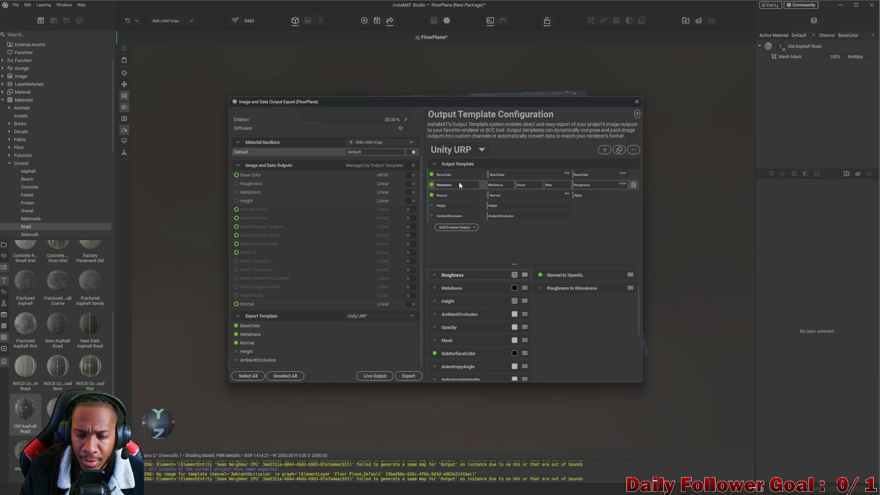
{"action": "scroll", "coordinate": [473, 293], "scroll_direction": "down", "scroll_amount": 1}
{"action": "scroll", "coordinate": [477, 295], "scroll_direction": "up", "scroll_amount": 2}
{"action": "scroll", "coordinate": [486, 295], "scroll_direction": "down", "scroll_amount": 1}
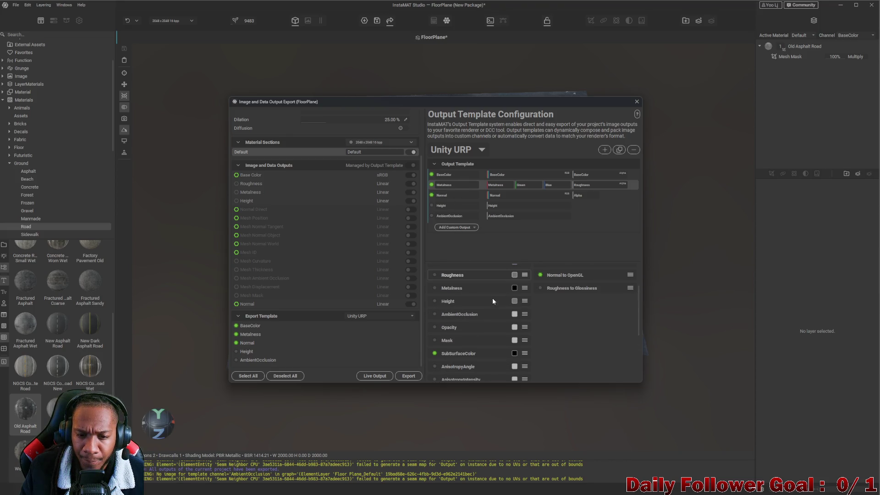
{"action": "left_click", "coordinate": [514, 289]}
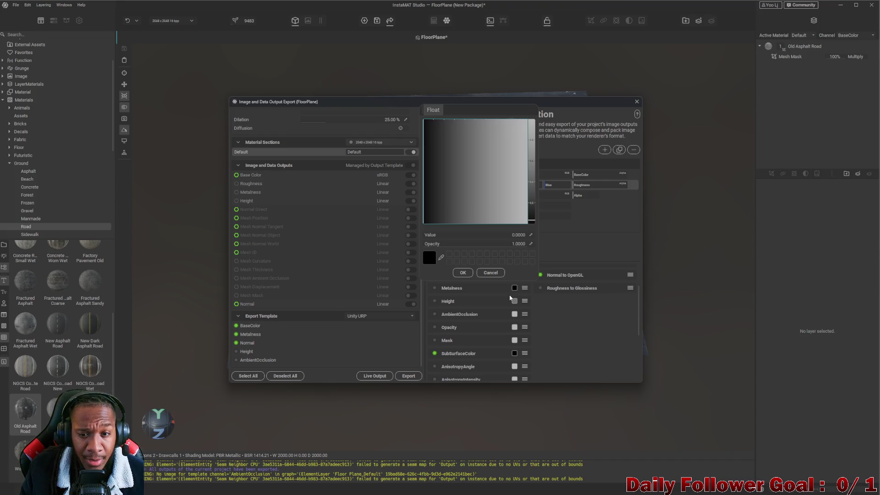
- Raise the Metalness output's default value to 1.0 and check the Roughness default
{"action": "left_click", "coordinate": [510, 296]}
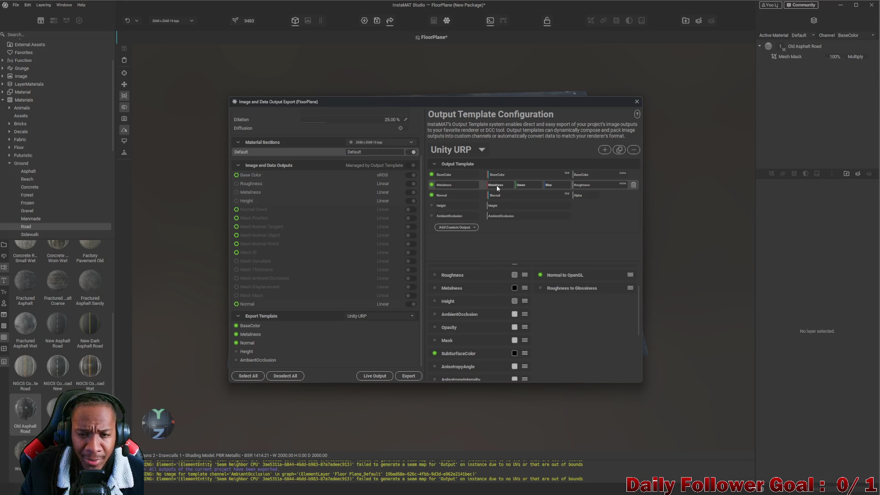
{"action": "left_click", "coordinate": [515, 288]}
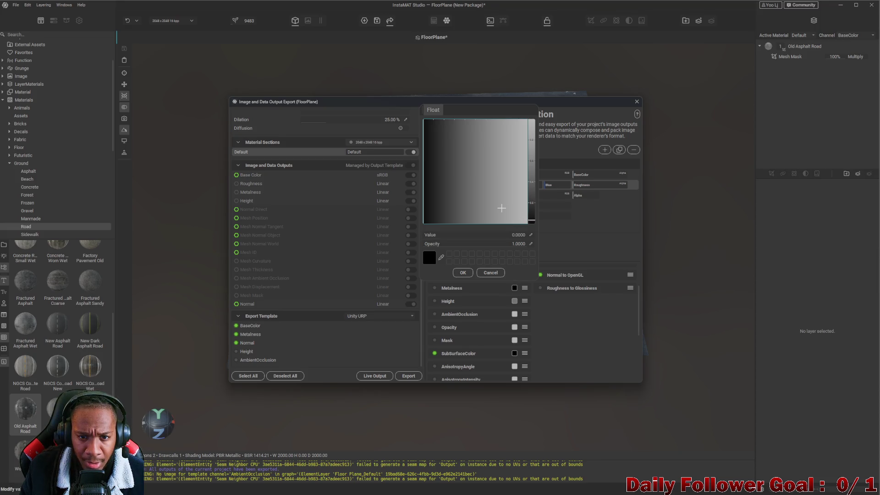
{"action": "left_click_drag", "start_coordinate": [531, 222], "coordinate": [531, 120]}
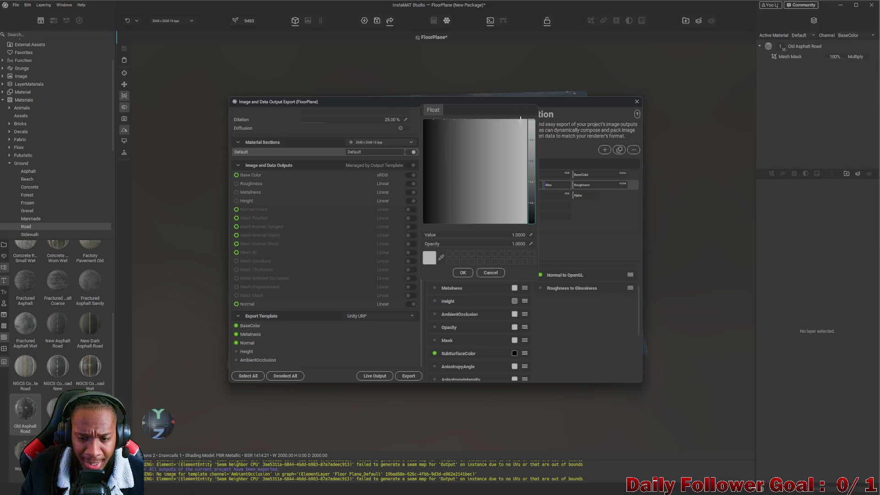
{"action": "scroll", "coordinate": [477, 321], "scroll_direction": "up", "scroll_amount": 2}
{"action": "left_click", "coordinate": [514, 302]}
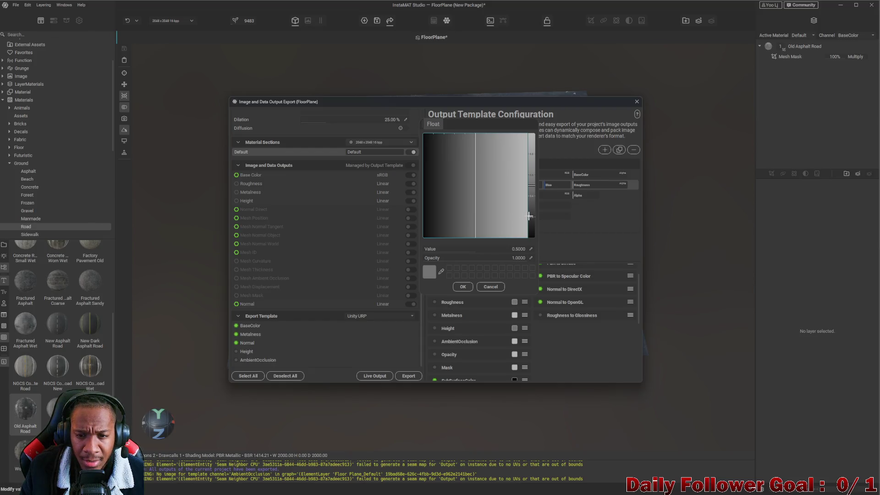
{"action": "left_click", "coordinate": [578, 334]}
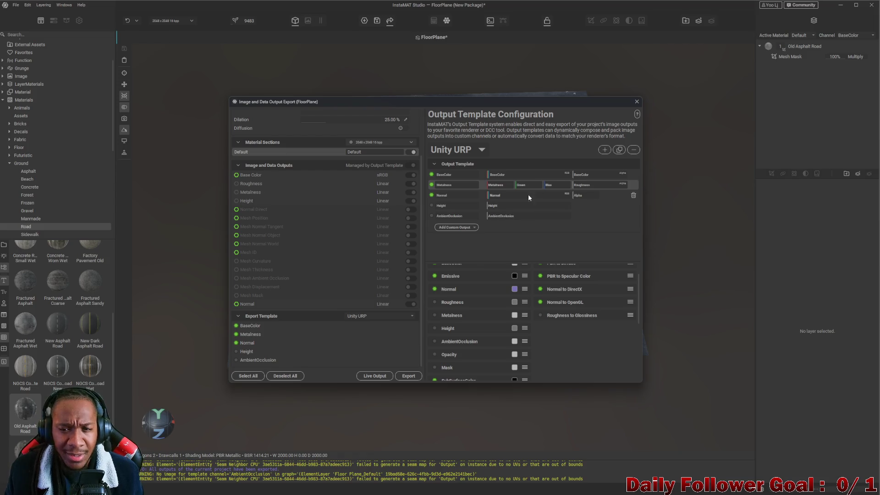
- Re-export all outputs and close the exported Metalness preview
{"action": "left_click", "coordinate": [407, 375]}
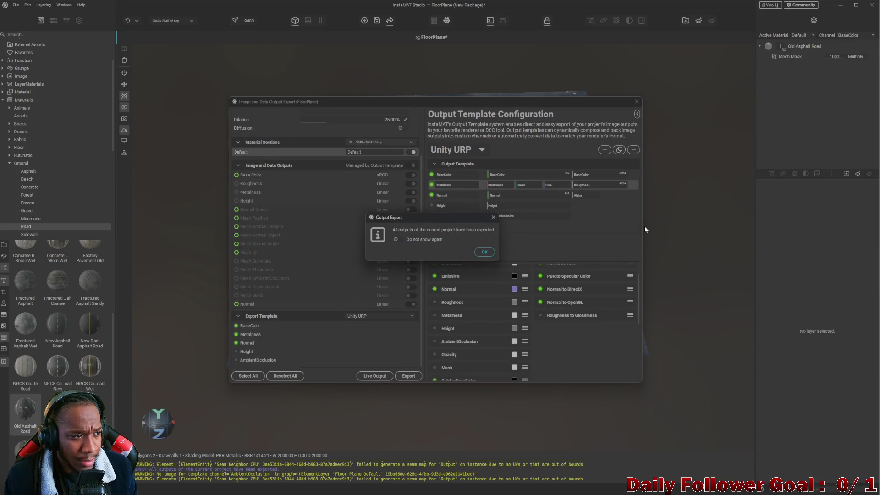
{"action": "left_click", "coordinate": [484, 252]}
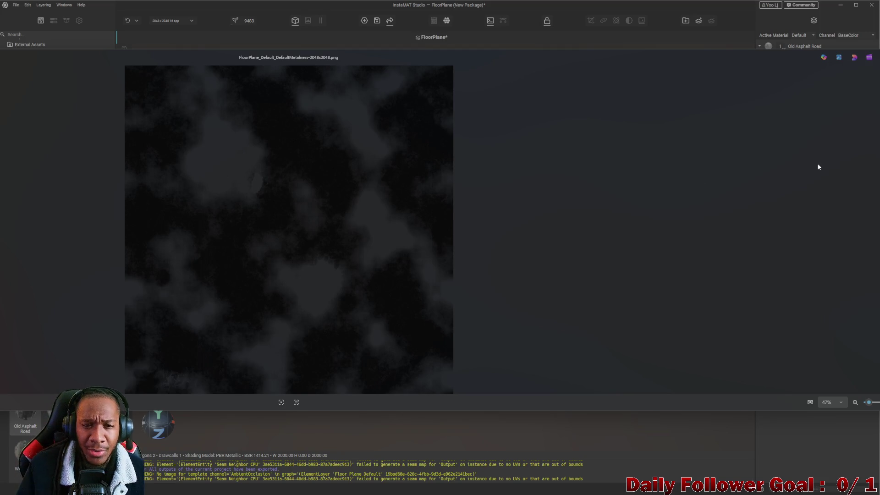
{"action": "key", "text": "Escape"}
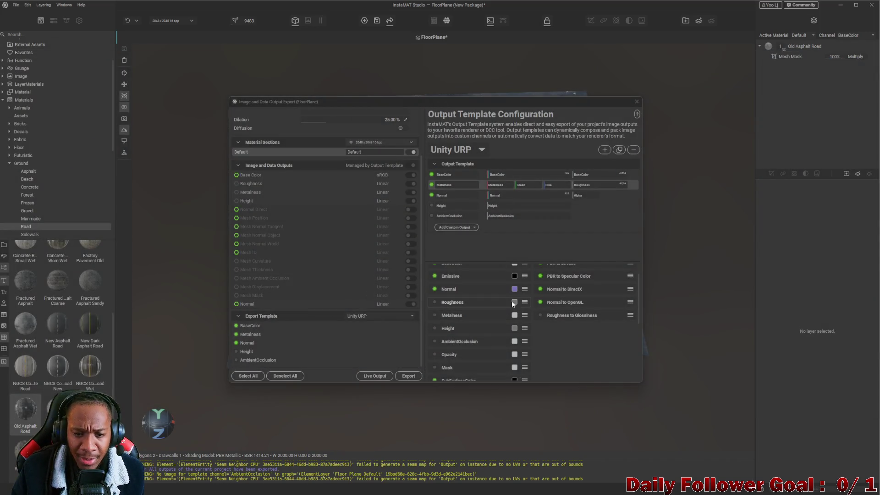
- Set the Metalness default value back to 0
{"action": "left_click", "coordinate": [514, 316]}
{"action": "left_click", "coordinate": [530, 250]}
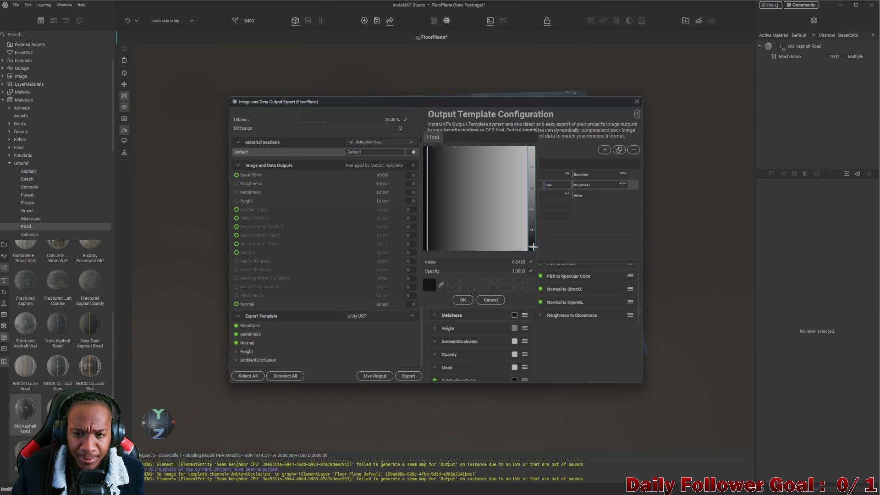
{"action": "left_click", "coordinate": [559, 362]}
- Swap the packing: Roughness into the red channel, Metalness into the alpha channel
{"action": "scroll", "coordinate": [504, 328], "scroll_direction": "up", "scroll_amount": 1}
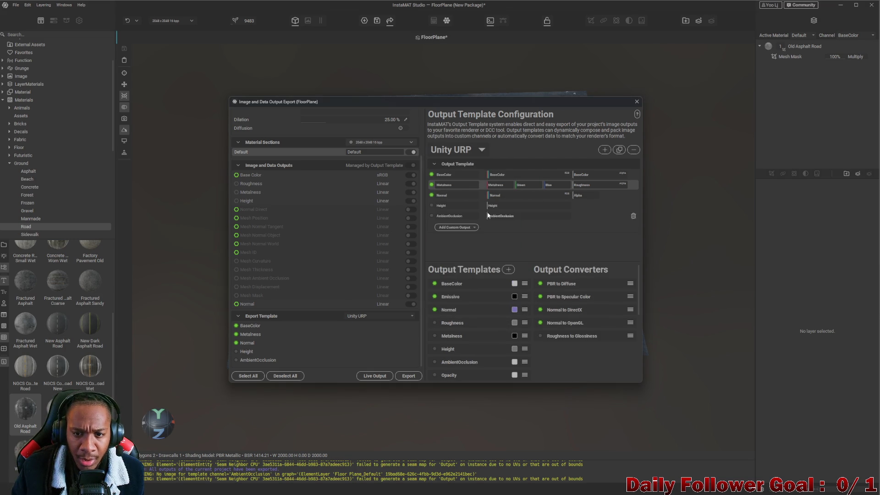
{"action": "right_click", "coordinate": [501, 185]}
{"action": "left_click", "coordinate": [531, 194]}
{"action": "right_click", "coordinate": [590, 185]}
{"action": "left_click", "coordinate": [609, 219]}
{"action": "right_click", "coordinate": [498, 189]}
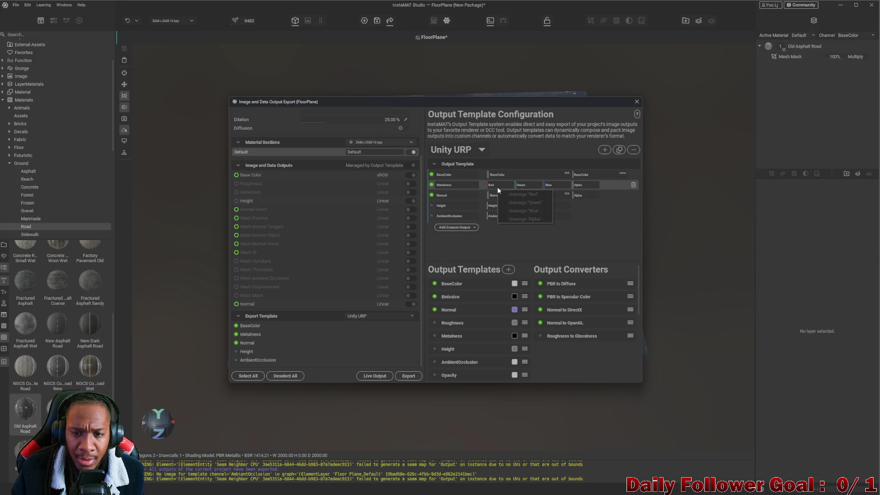
{"action": "mouse_move", "coordinate": [451, 334]}
{"action": "left_mouse_down"}
{"action": "mouse_move", "coordinate": [588, 211]}
{"action": "mouse_move", "coordinate": [592, 185]}
{"action": "left_mouse_up"}
{"action": "left_click_drag", "start_coordinate": [459, 323], "coordinate": [501, 183]}
- Export all outputs with the new channel packing and close the preview
{"action": "left_click", "coordinate": [403, 374]}
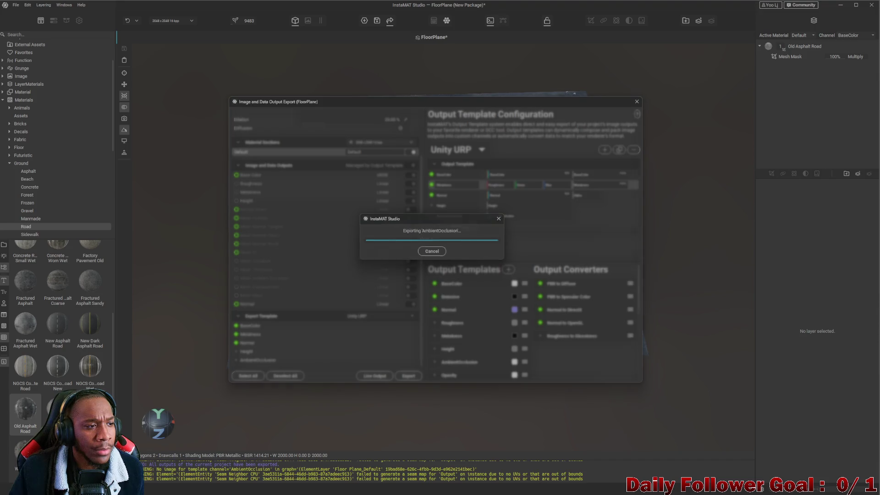
{"action": "left_click", "coordinate": [485, 252]}
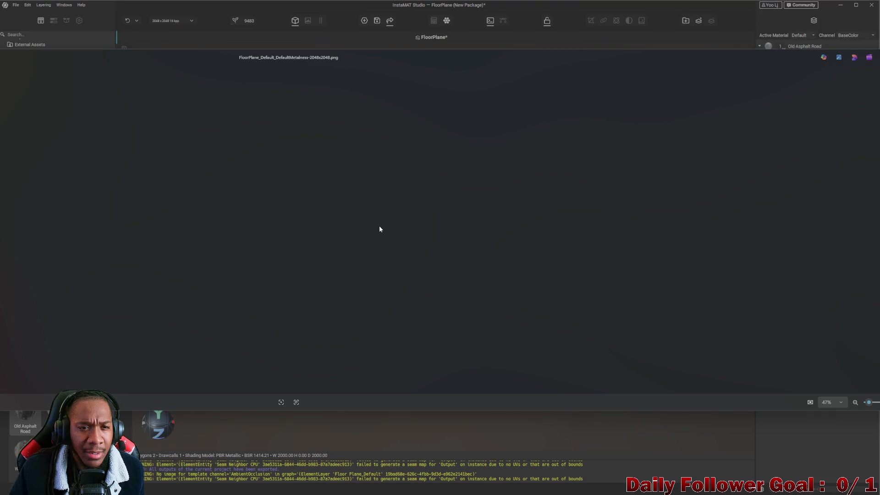
{"action": "key", "text": "Escape"}
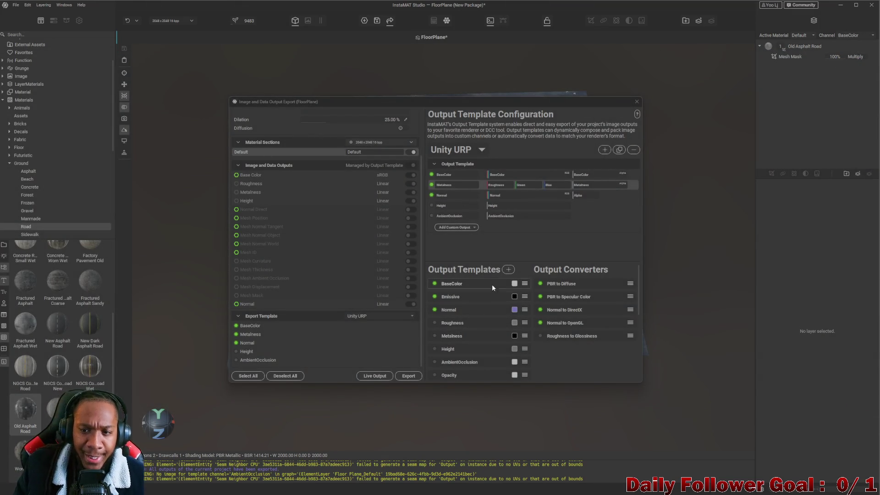
- Put Roughness into the Metalness map's alpha and set the Metalness default to white (1)
{"action": "mouse_move", "coordinate": [459, 337]}
{"action": "left_mouse_down"}
{"action": "mouse_move", "coordinate": [479, 324]}
{"action": "mouse_move", "coordinate": [512, 197]}
{"action": "mouse_move", "coordinate": [497, 186]}
{"action": "left_mouse_up"}
{"action": "mouse_move", "coordinate": [452, 323]}
{"action": "left_mouse_down"}
{"action": "mouse_move", "coordinate": [611, 196]}
{"action": "mouse_move", "coordinate": [589, 182]}
{"action": "mouse_move", "coordinate": [596, 184]}
{"action": "left_mouse_up"}
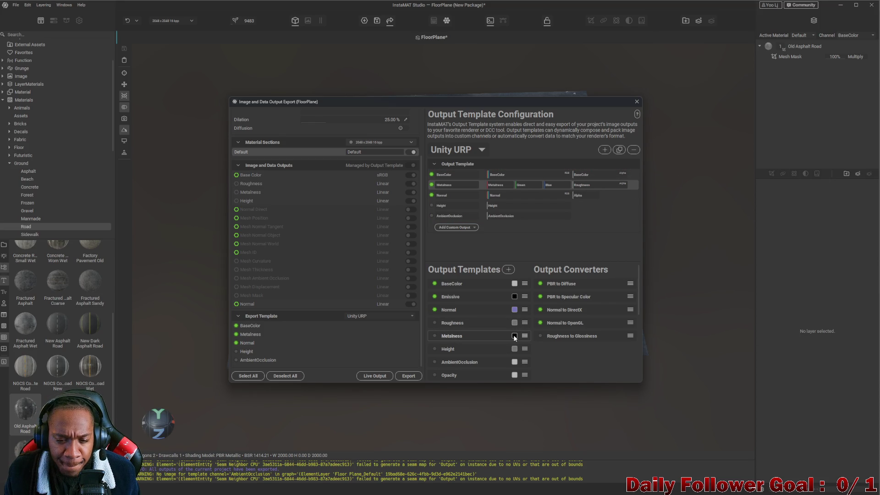
{"action": "left_click", "coordinate": [513, 335]}
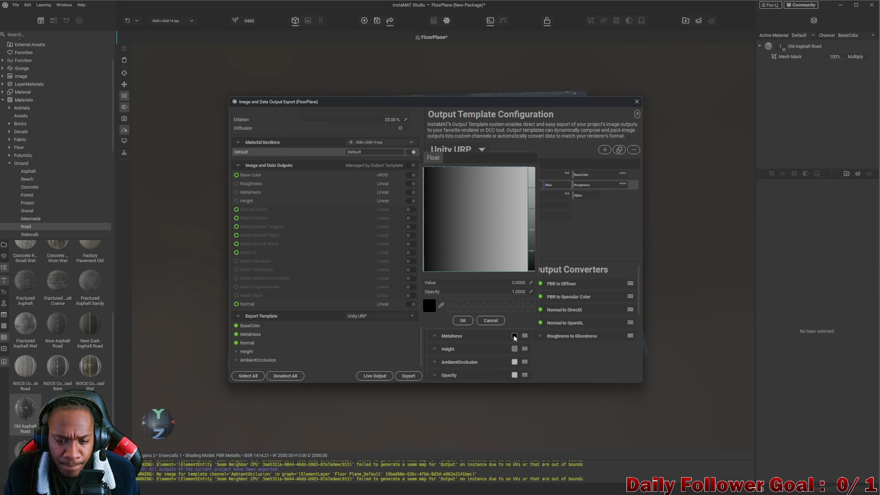
{"action": "left_click", "coordinate": [522, 173]}
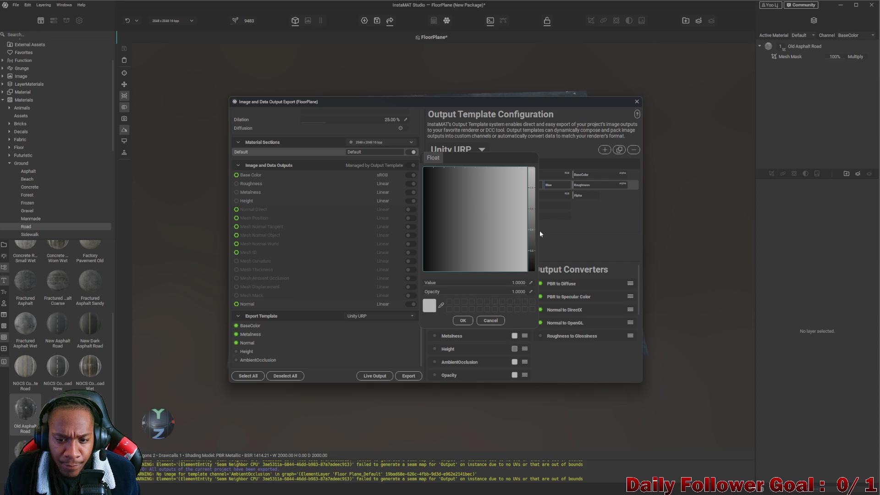
{"action": "left_click", "coordinate": [595, 383]}
- Export the maps with the updated template
{"action": "left_click", "coordinate": [401, 376]}
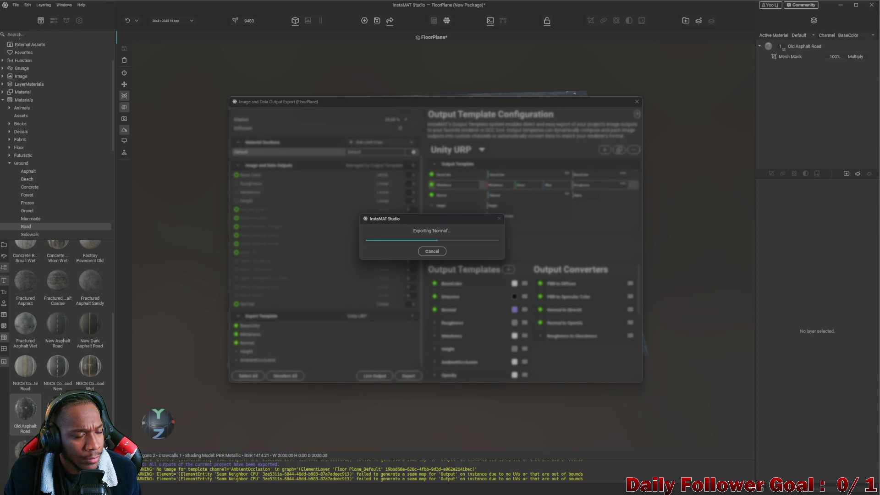
{"action": "left_click", "coordinate": [485, 252]}
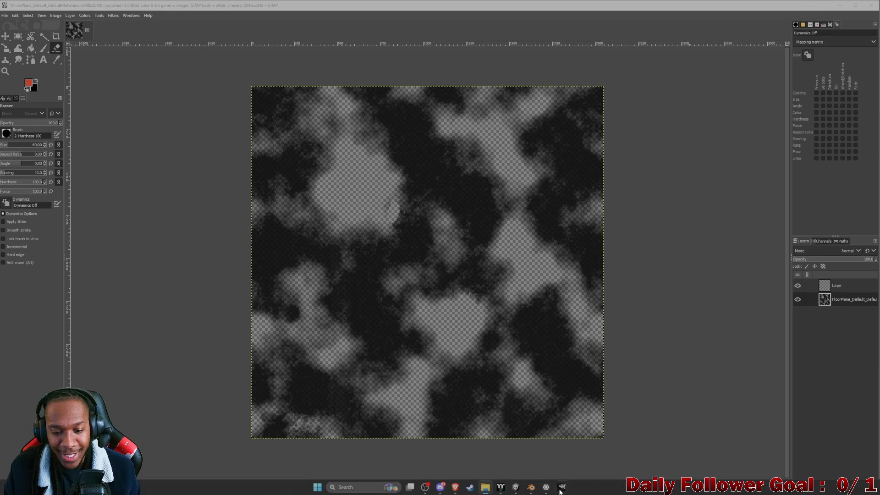
{"action": "mouse_move", "coordinate": [522, 492]}
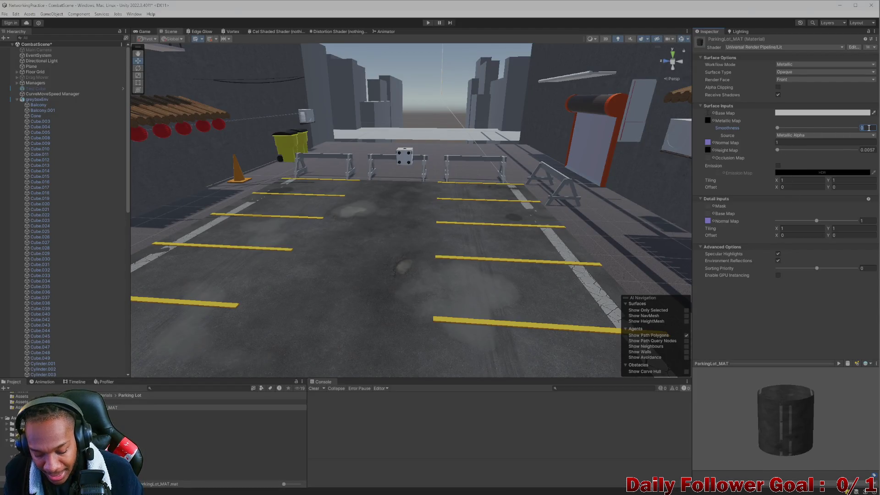
- Sweep ParkingLot_MAT Smoothness from 0 up to 1 and back down, watching the asphalt shine
{"action": "key", "text": "Return"}
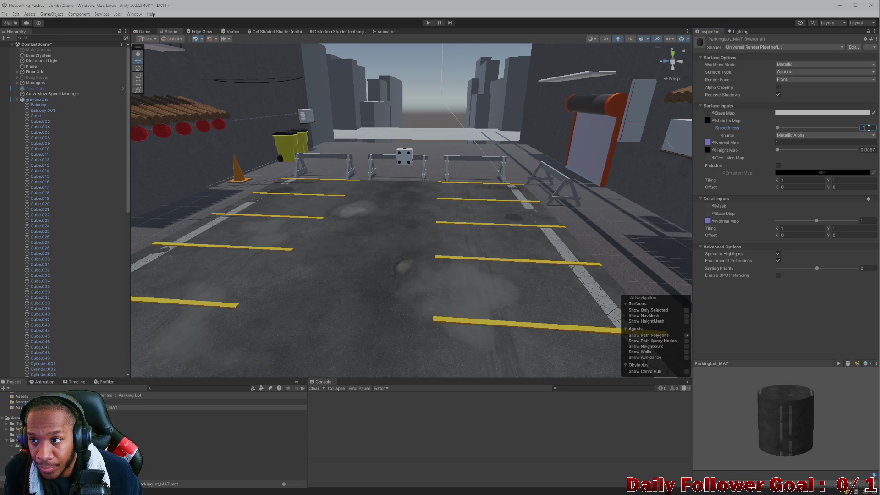
{"action": "left_click_drag", "start_coordinate": [777, 128], "coordinate": [855, 140]}
{"action": "mouse_move", "coordinate": [509, 358]}
{"action": "left_mouse_down"}
{"action": "mouse_move", "coordinate": [505, 308]}
{"action": "mouse_move", "coordinate": [466, 236]}
{"action": "mouse_move", "coordinate": [475, 297]}
{"action": "mouse_move", "coordinate": [462, 249]}
{"action": "mouse_move", "coordinate": [349, 210]}
{"action": "mouse_move", "coordinate": [398, 208]}
{"action": "mouse_move", "coordinate": [418, 240]}
{"action": "mouse_move", "coordinate": [419, 291]}
{"action": "left_mouse_up"}
{"action": "scroll", "coordinate": [397, 281], "scroll_direction": "up", "scroll_amount": 10}
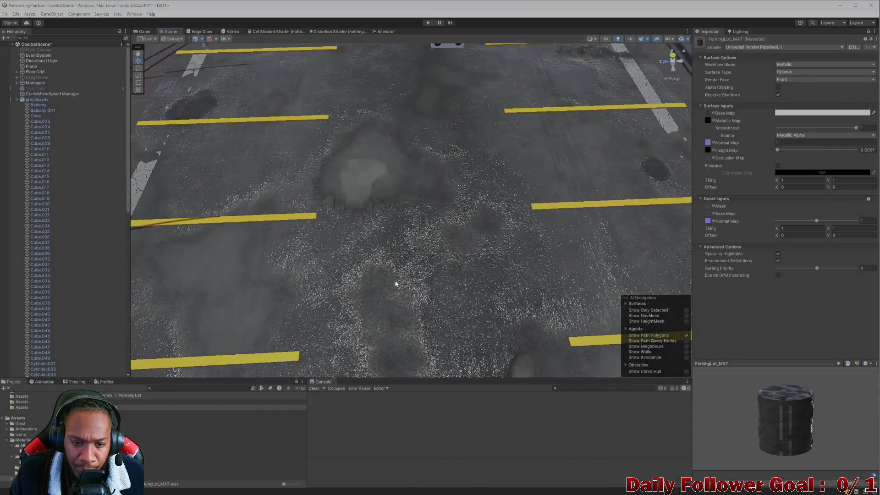
{"action": "scroll", "coordinate": [394, 248], "scroll_direction": "down", "scroll_amount": 5}
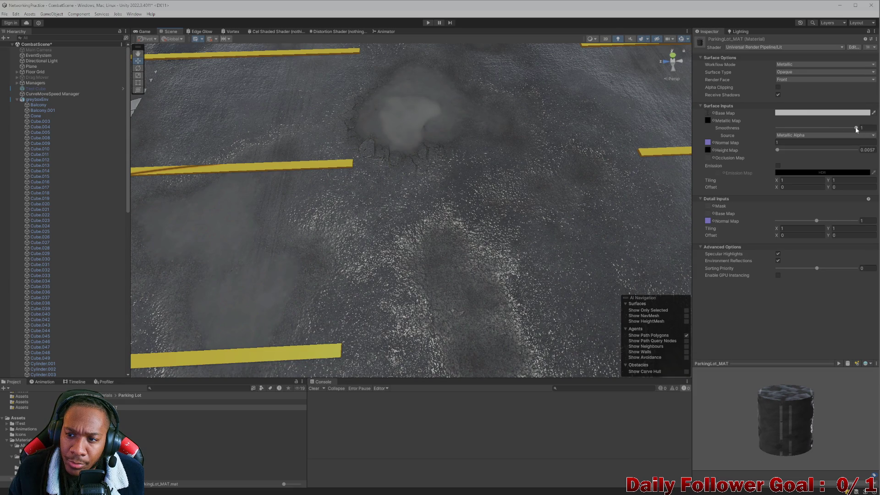
{"action": "left_click_drag", "start_coordinate": [855, 129], "coordinate": [731, 126]}
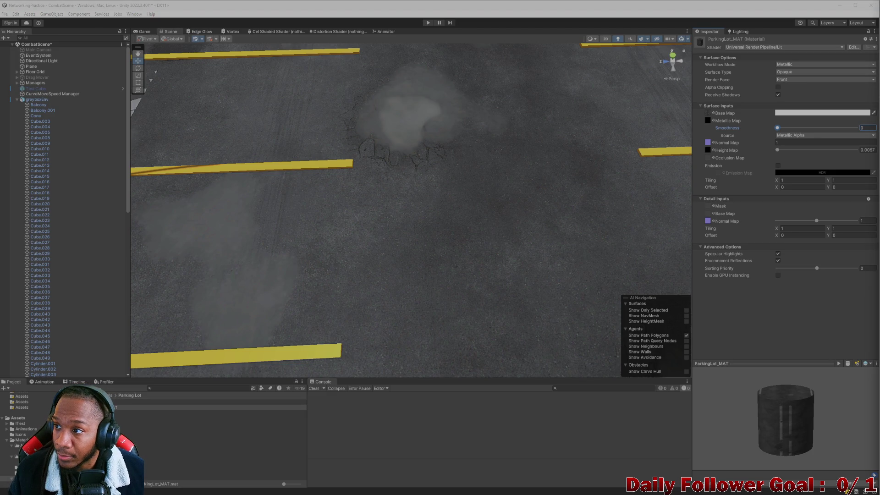
- Switch to the metalness texture in GIMP, then to the ChatGPT conversation
{"action": "key", "text": "alt+Tab"}
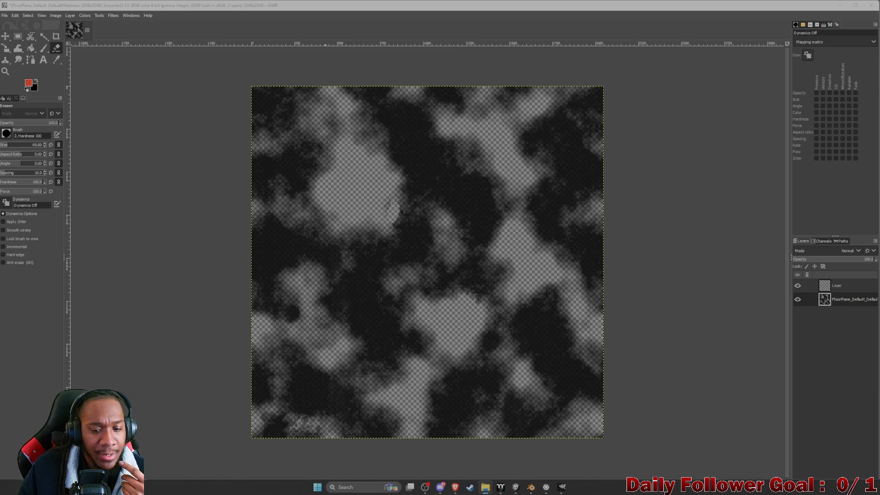
{"action": "mouse_move", "coordinate": [534, 492]}
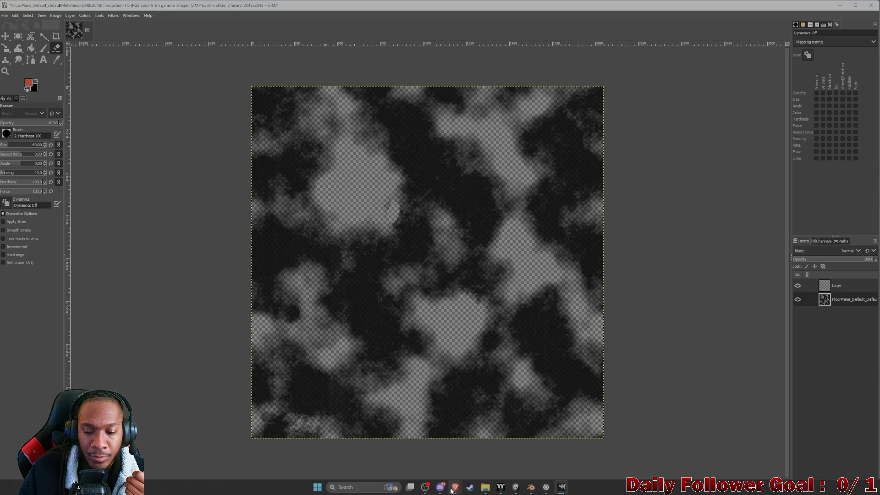
{"action": "mouse_move", "coordinate": [455, 487]}
{"action": "left_click", "coordinate": [499, 450]}
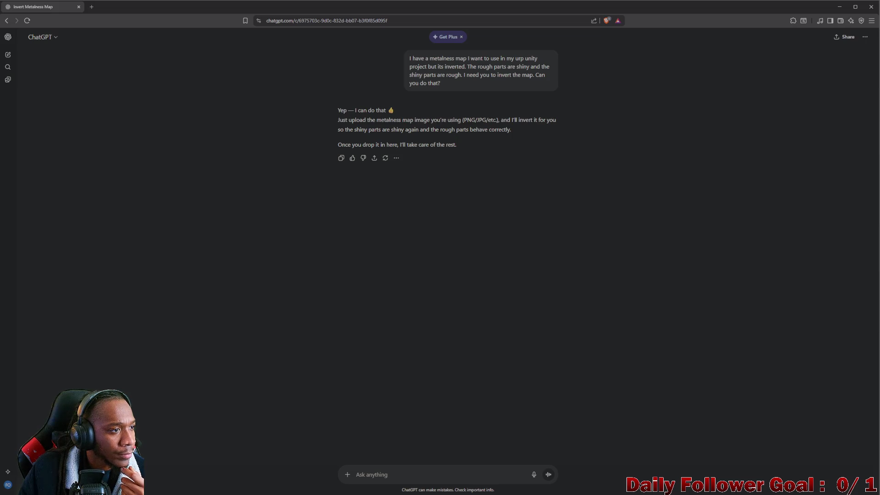
- Attach the metalness map image to the ChatGPT prompt and send it for inverting
{"action": "mouse_move", "coordinate": [453, 492]}
{"action": "left_mouse_down"}
{"action": "mouse_move", "coordinate": [440, 418]}
{"action": "mouse_move", "coordinate": [456, 465]}
{"action": "left_mouse_up"}
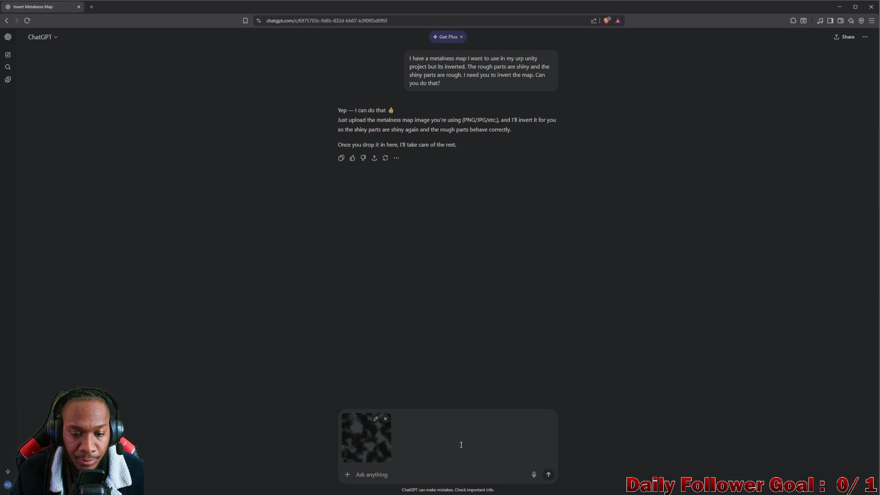
{"action": "left_click", "coordinate": [550, 475]}
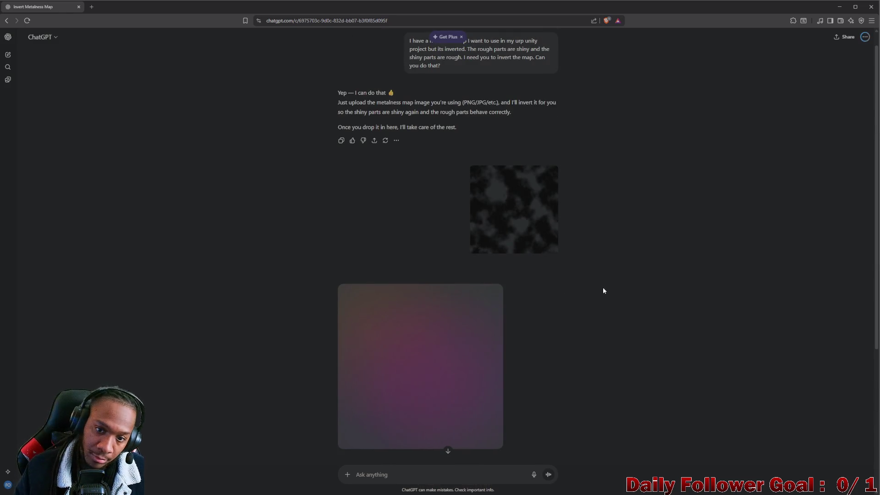
{"action": "scroll", "coordinate": [518, 193], "scroll_direction": "up", "scroll_amount": 1}
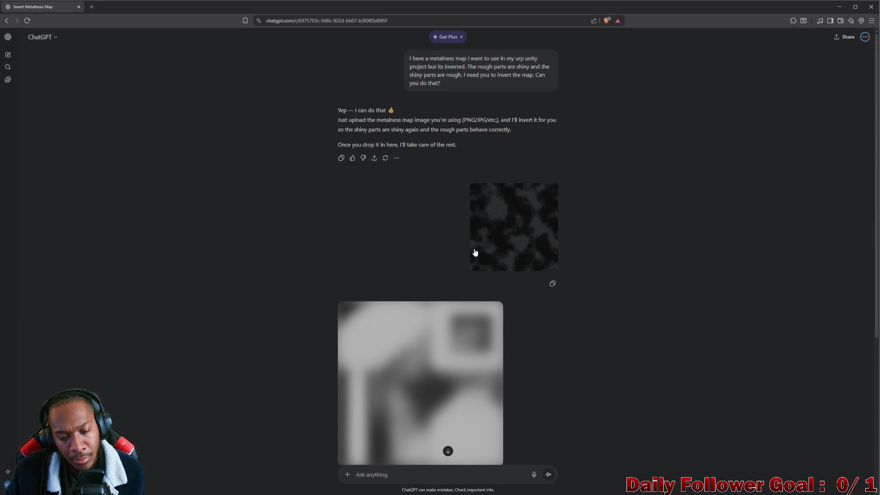
{"action": "scroll", "coordinate": [477, 256], "scroll_direction": "down", "scroll_amount": 3}
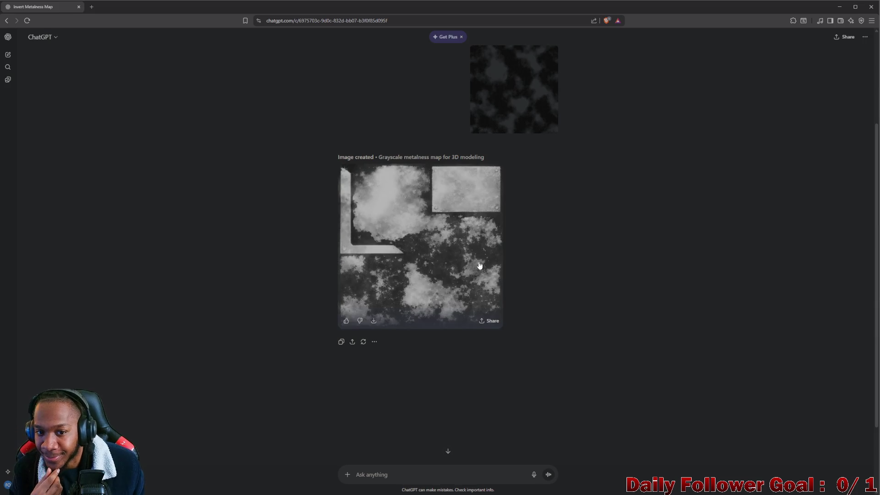
{"action": "scroll", "coordinate": [479, 270], "scroll_direction": "up", "scroll_amount": 2}
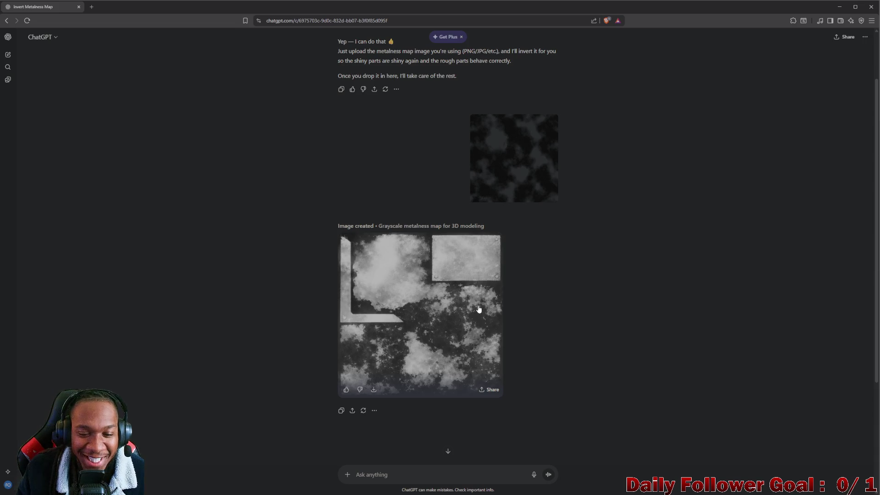
{"action": "scroll", "coordinate": [477, 308], "scroll_direction": "down", "scroll_amount": 2}
- View the generated grayscale metalness image full size, then begin a follow-up message
{"action": "left_click", "coordinate": [441, 286]}
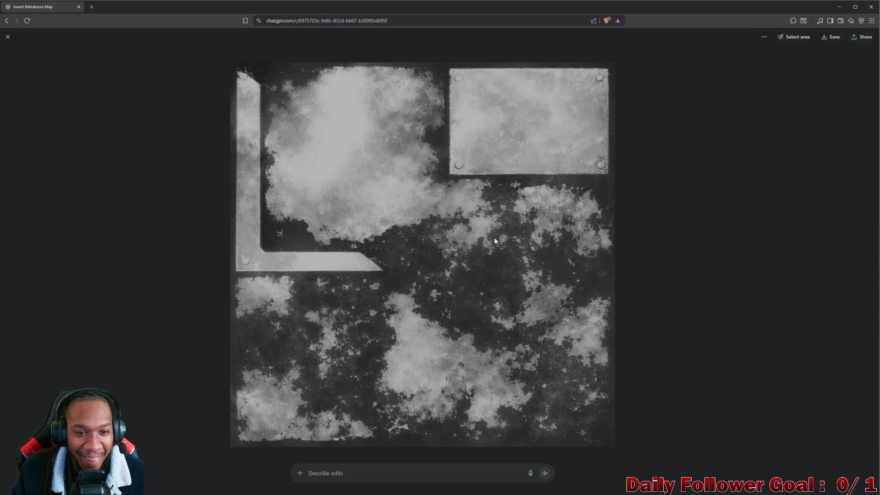
{"action": "key", "text": "Escape"}
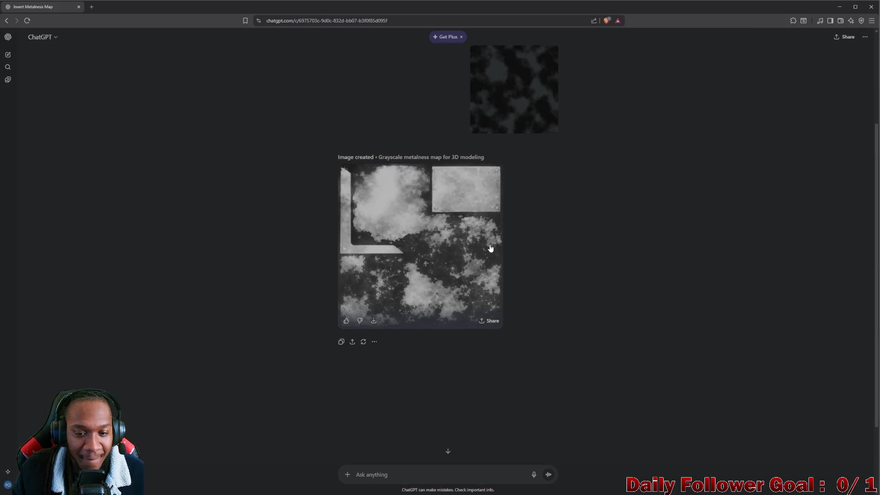
{"action": "scroll", "coordinate": [504, 197], "scroll_direction": "up", "scroll_amount": 1}
{"action": "scroll", "coordinate": [492, 190], "scroll_direction": "up", "scroll_amount": 1}
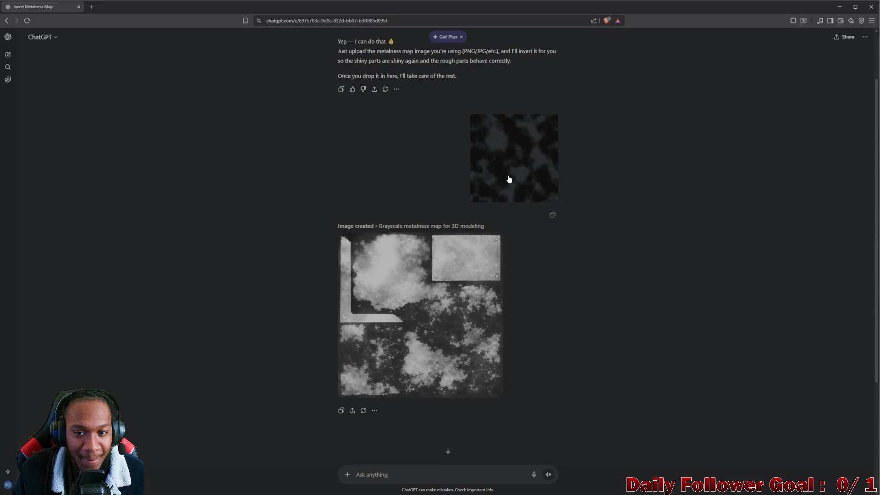
{"action": "left_click", "coordinate": [374, 475]}
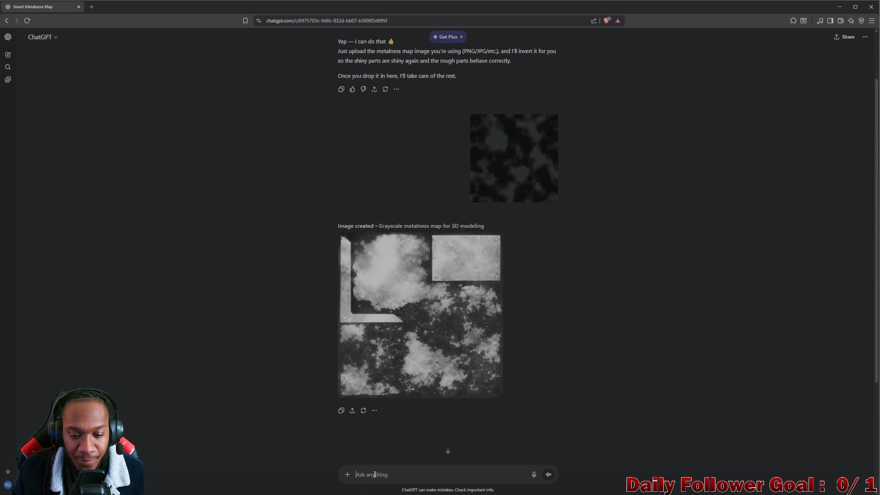
- Send a follow-up asking to keep the image exactly the same and just invert it
{"action": "type", "text": "Keep the "}
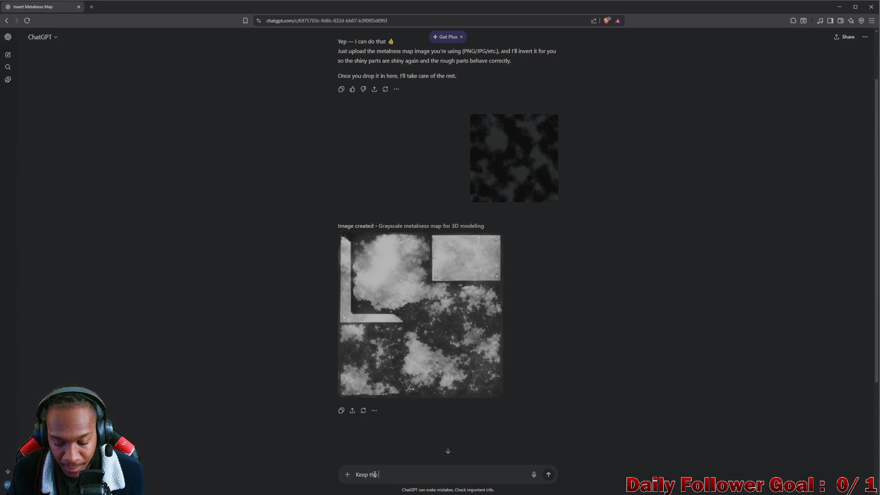
{"action": "type", "text": "image the e"}
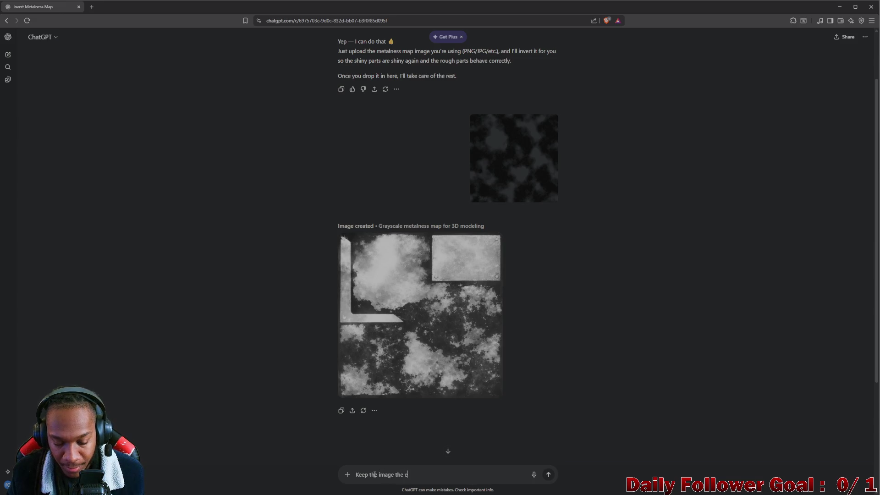
{"action": "type", "text": "xact same. Just i"}
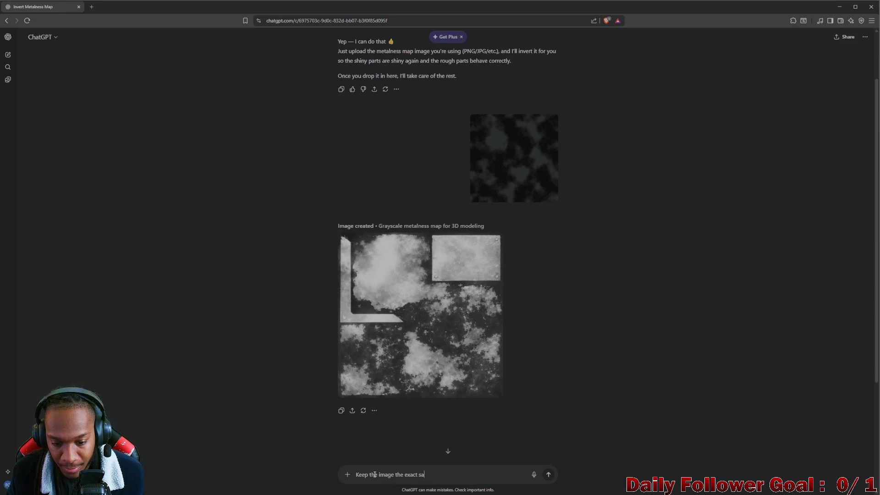
{"action": "type", "text": "nvert"}
{"action": "type", "text": " the colors."}
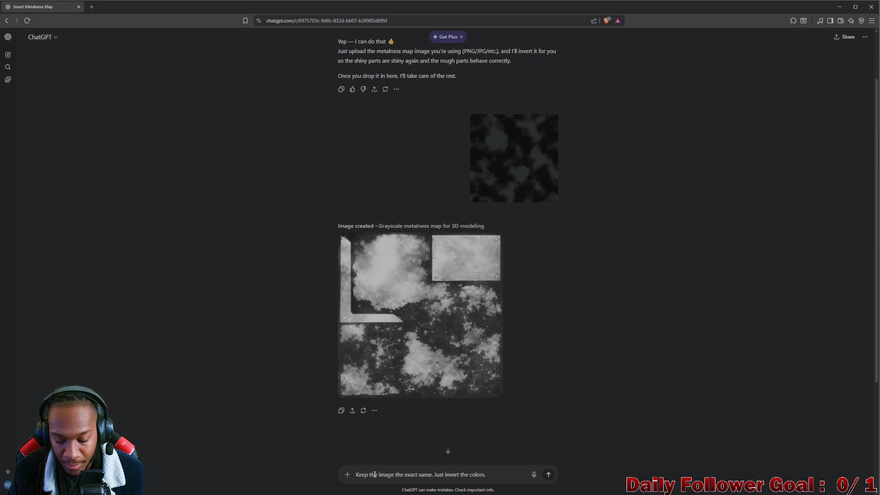
{"action": "type", "text": "  Any"}
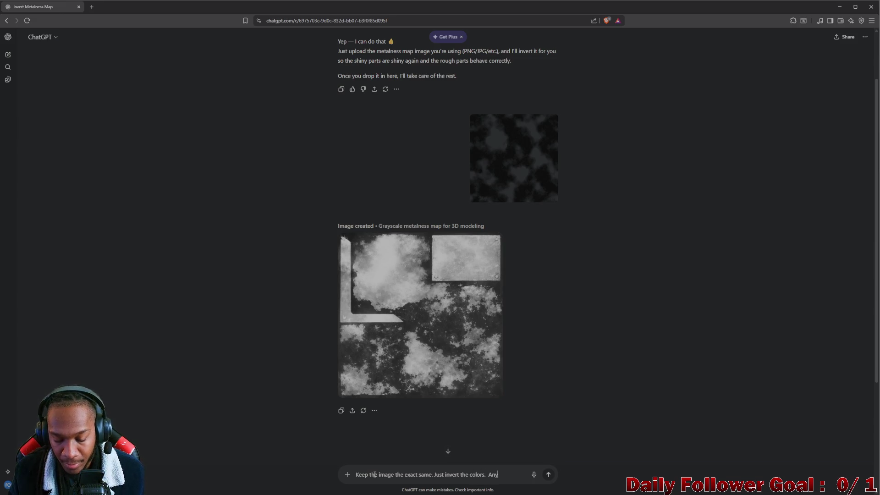
{"action": "type", "text": "ehwhere there"}
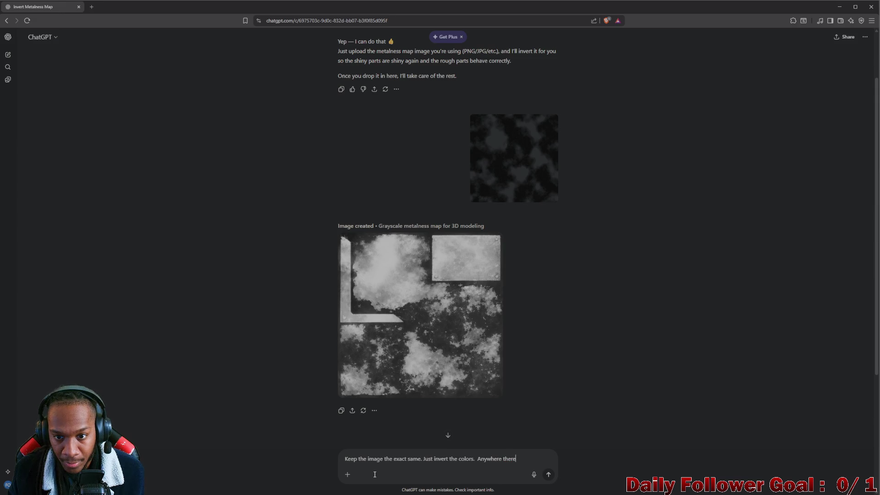
{"action": "type", "text": " is no"}
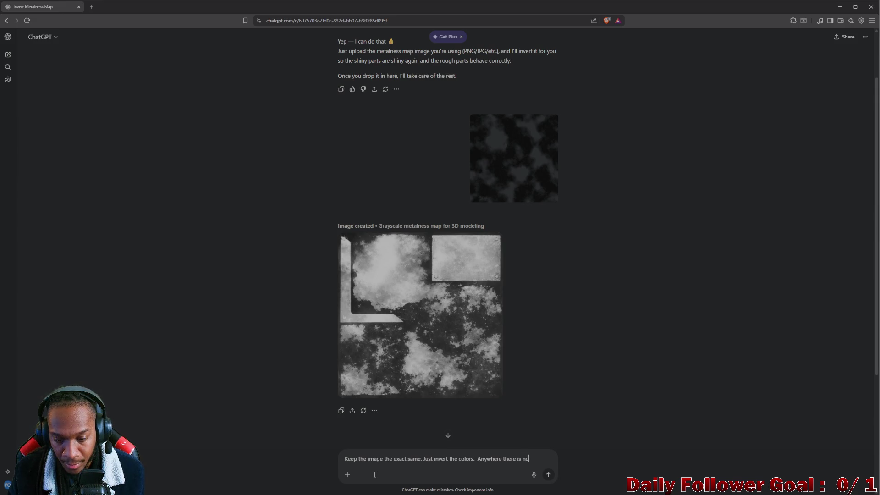
{"action": "type", "text": " color and a"}
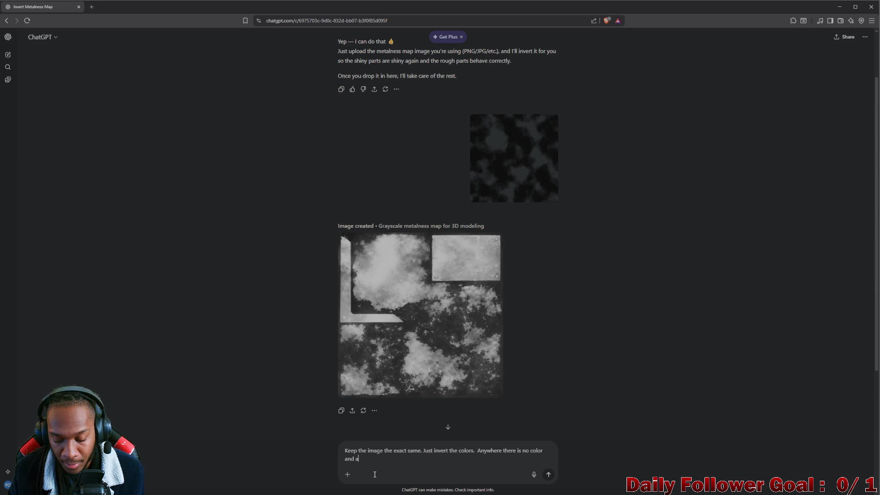
{"action": "type", "text": "lpha is 0 make that"}
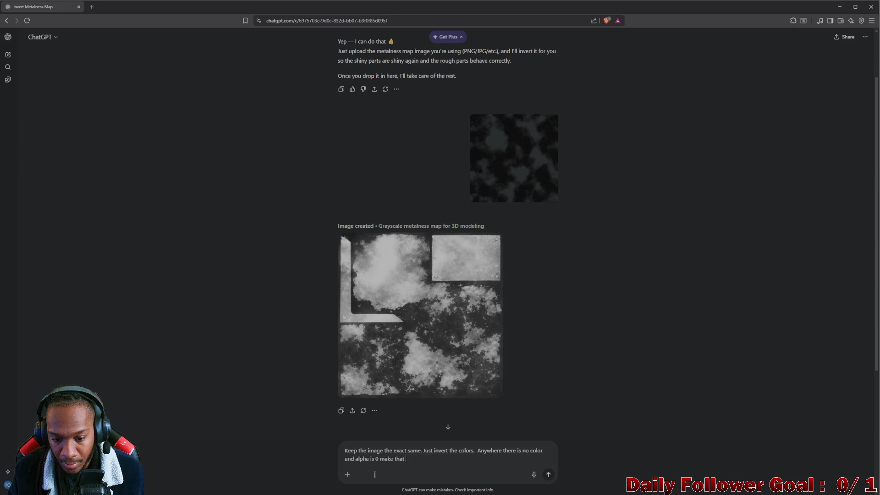
{"action": "type", "text": "k"}
{"action": "key", "text": "Return"}
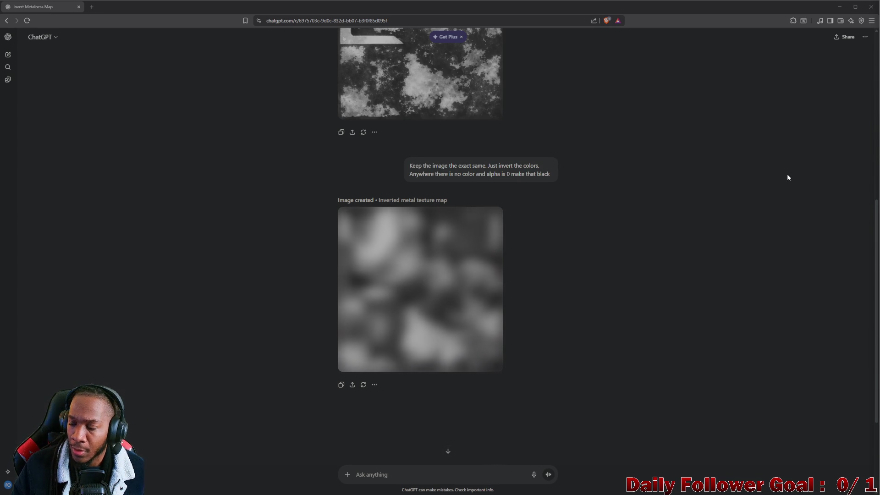
- Inspect the uploaded texture full screen, then close the browser to return to GIMP
{"action": "mouse_move", "coordinate": [406, 339]}
{"action": "scroll", "coordinate": [406, 338], "scroll_direction": "up", "scroll_amount": 2}
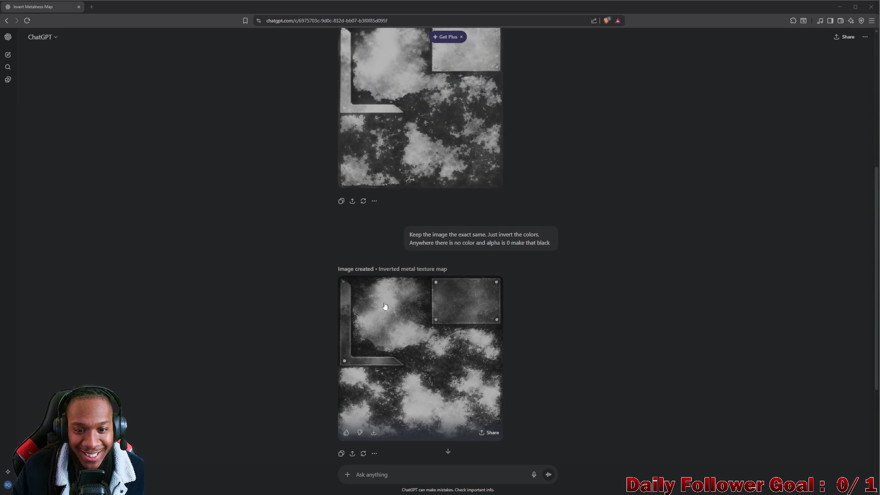
{"action": "scroll", "coordinate": [418, 294], "scroll_direction": "up", "scroll_amount": 4}
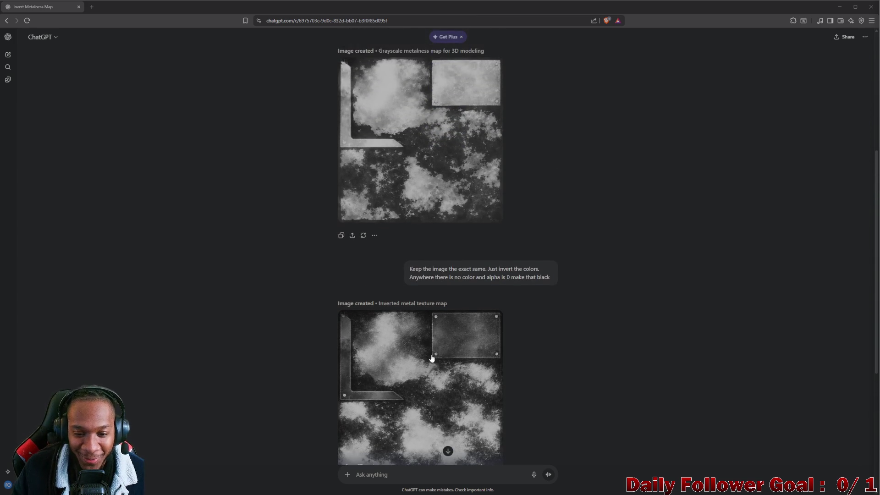
{"action": "left_click", "coordinate": [534, 145]}
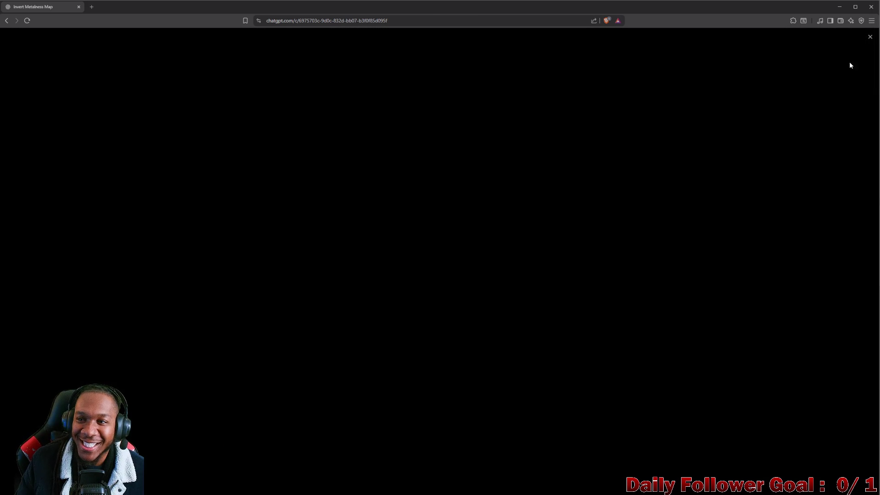
{"action": "left_click", "coordinate": [866, 39]}
{"action": "scroll", "coordinate": [408, 128], "scroll_direction": "down", "scroll_amount": 2}
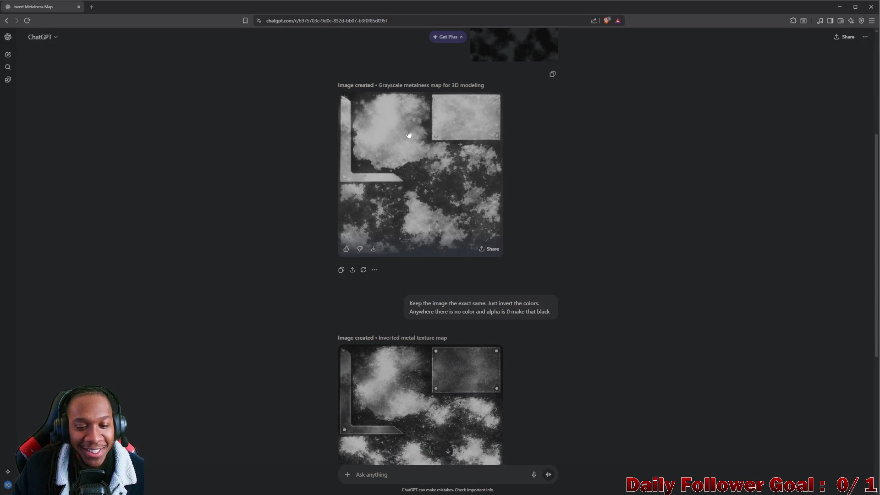
{"action": "left_click", "coordinate": [79, 7]}
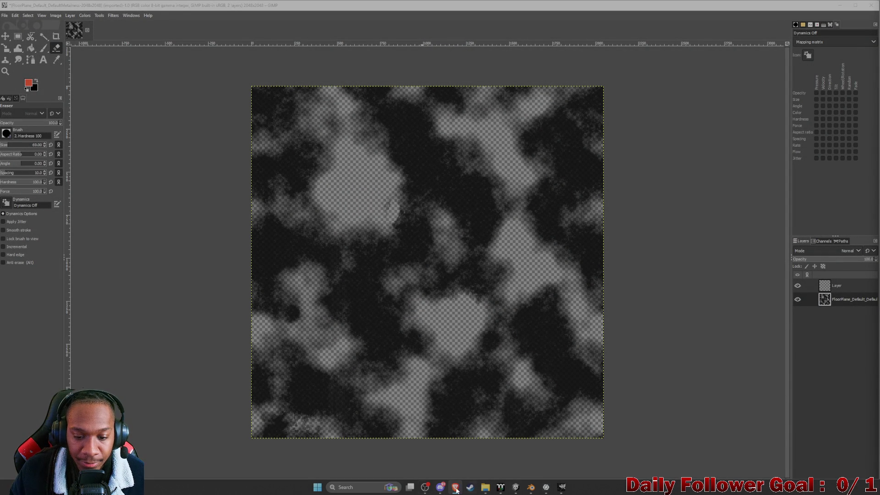
- Dismiss the Start menu app list and switch to the Google search on inverting maps in GIMP
{"action": "left_click", "coordinate": [317, 486]}
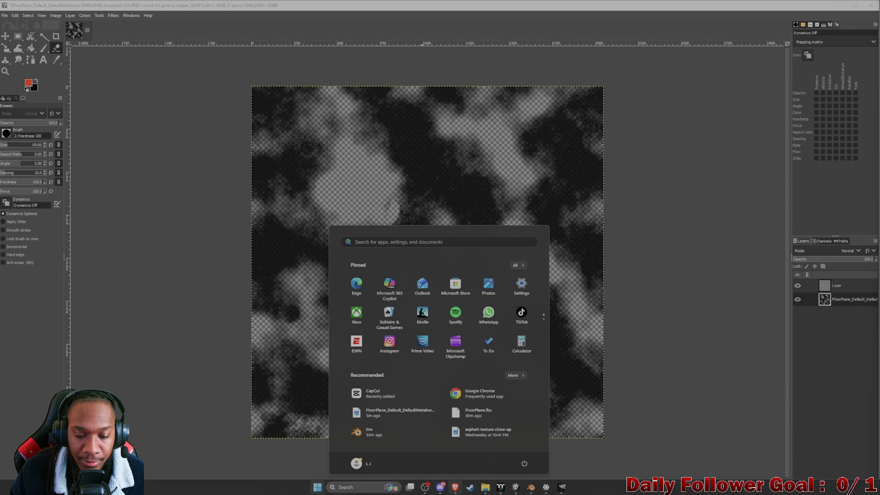
{"action": "key", "text": "Escape"}
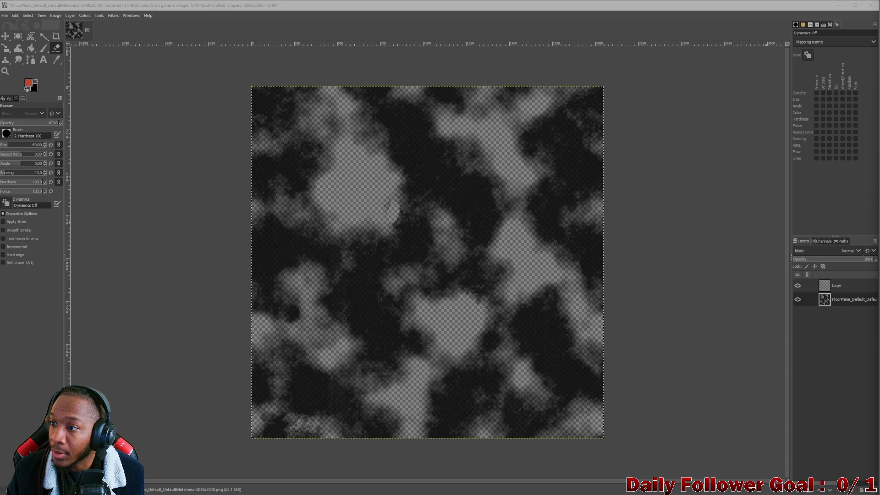
{"action": "key", "text": "alt+Tab"}
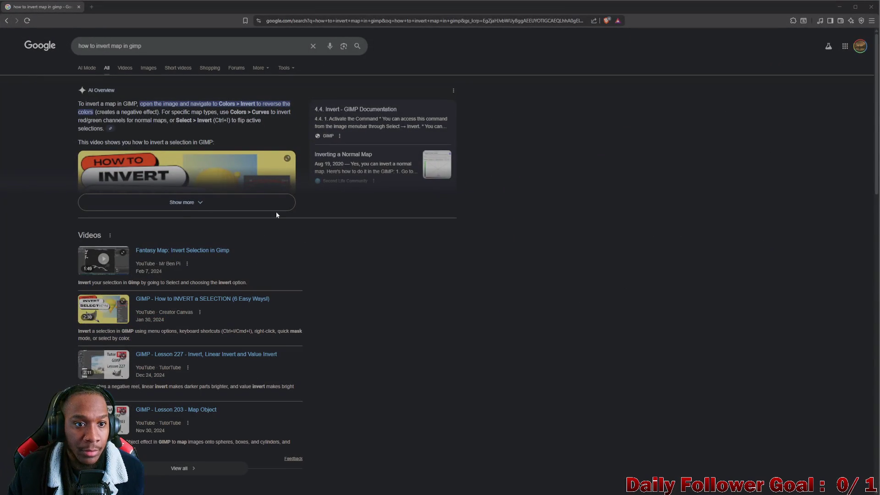
- Expand the AI Overview answer and filter the results to videos
{"action": "left_click", "coordinate": [188, 205]}
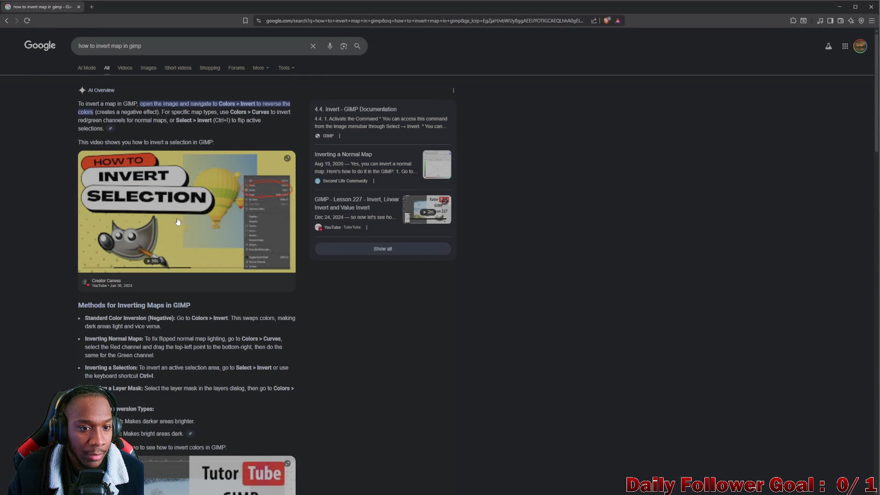
{"action": "scroll", "coordinate": [181, 217], "scroll_direction": "down", "scroll_amount": 3}
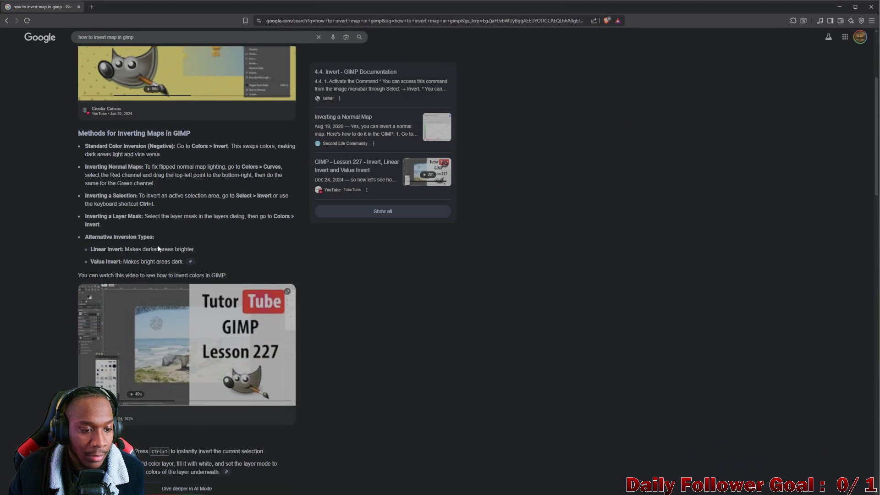
{"action": "scroll", "coordinate": [162, 265], "scroll_direction": "up", "scroll_amount": 2}
{"action": "scroll", "coordinate": [125, 90], "scroll_direction": "up", "scroll_amount": 1}
{"action": "left_click", "coordinate": [123, 69]}
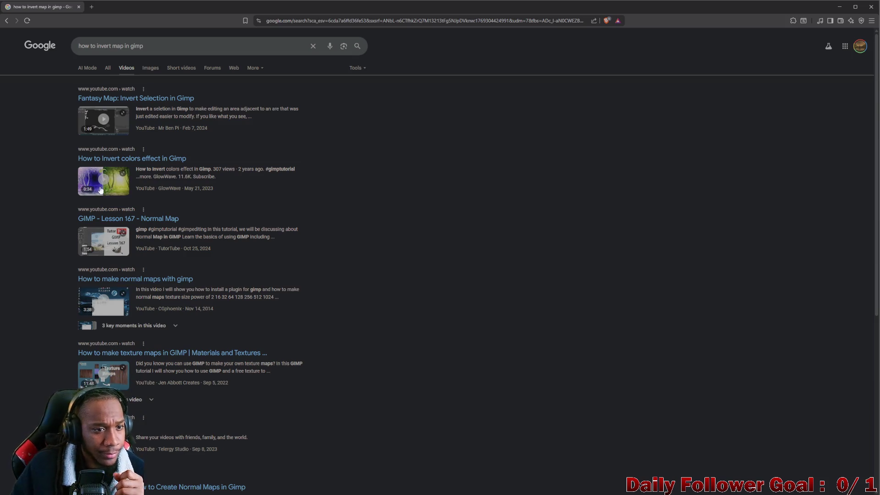
- Watch the 'How to Invert colors effect in Gimp' video, pausing it at the end
{"action": "left_click", "coordinate": [119, 161]}
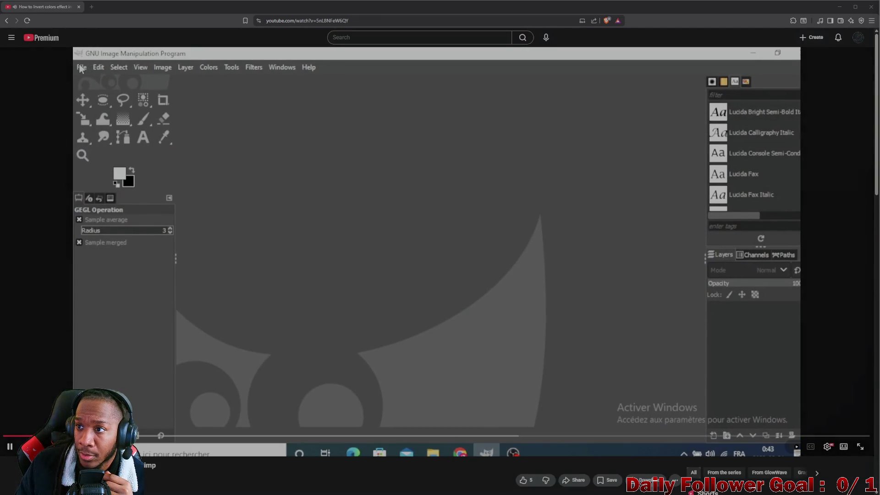
{"action": "left_click", "coordinate": [368, 248]}
{"action": "left_click", "coordinate": [367, 248]}
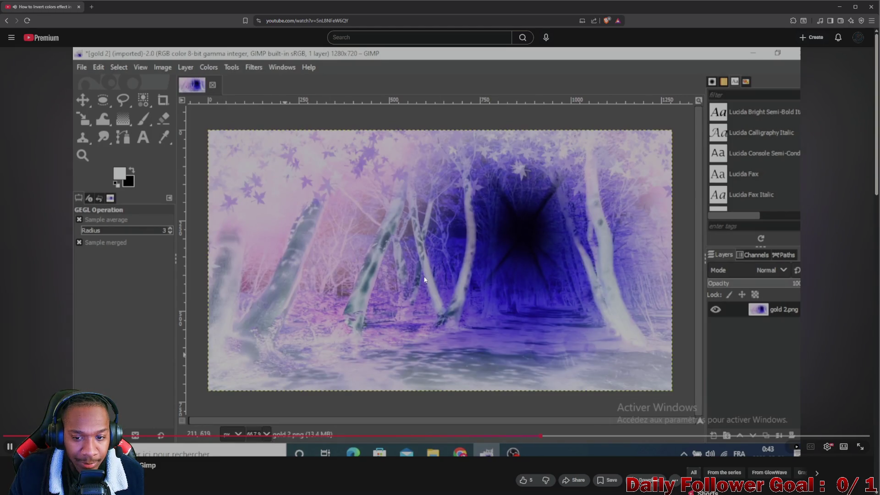
{"action": "left_click", "coordinate": [425, 275]}
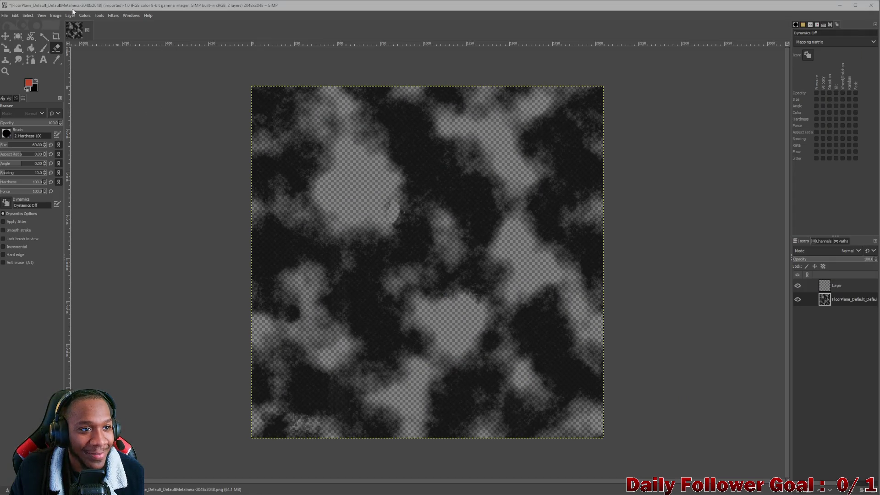
- Invert the metalness map's colours and add a new layer
{"action": "left_click", "coordinate": [87, 15]}
{"action": "left_click", "coordinate": [104, 121]}
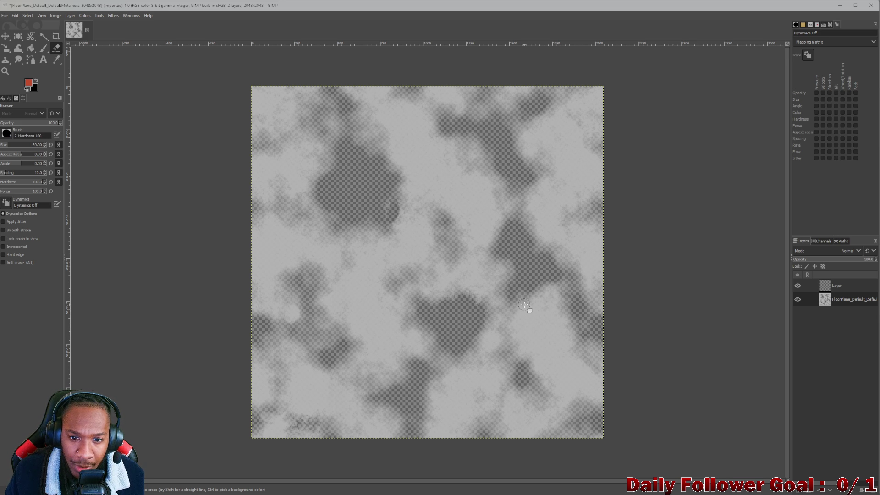
{"action": "left_click", "coordinate": [838, 476]}
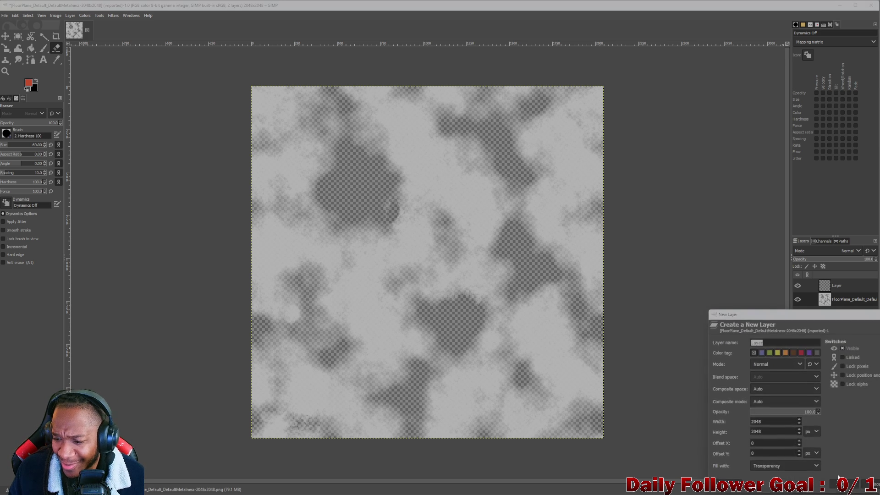
{"action": "key", "text": "Return"}
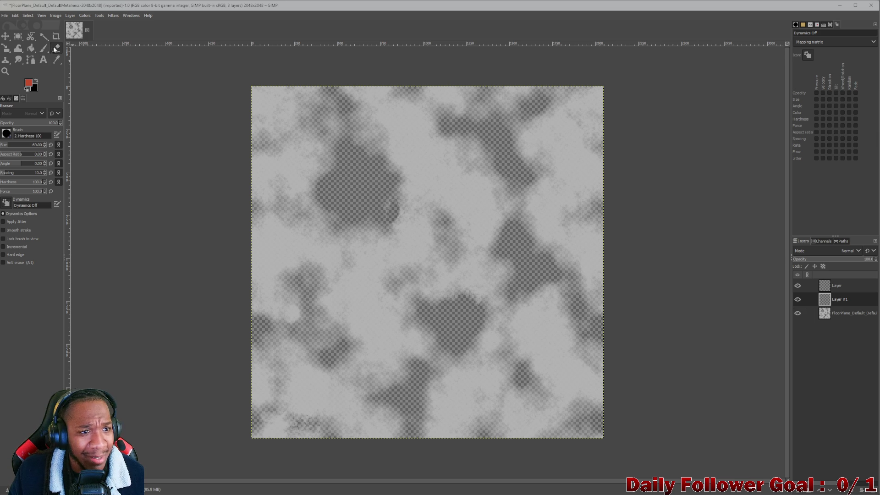
- Bucket-fill the new layer with black and move it beneath the FloorPlane layer
{"action": "left_click", "coordinate": [37, 82]}
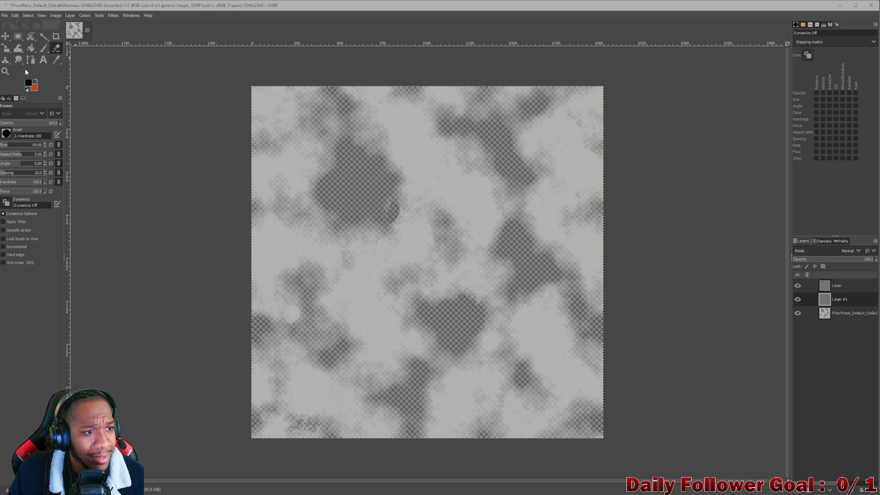
{"action": "left_click", "coordinate": [32, 49]}
{"action": "left_click", "coordinate": [352, 183]}
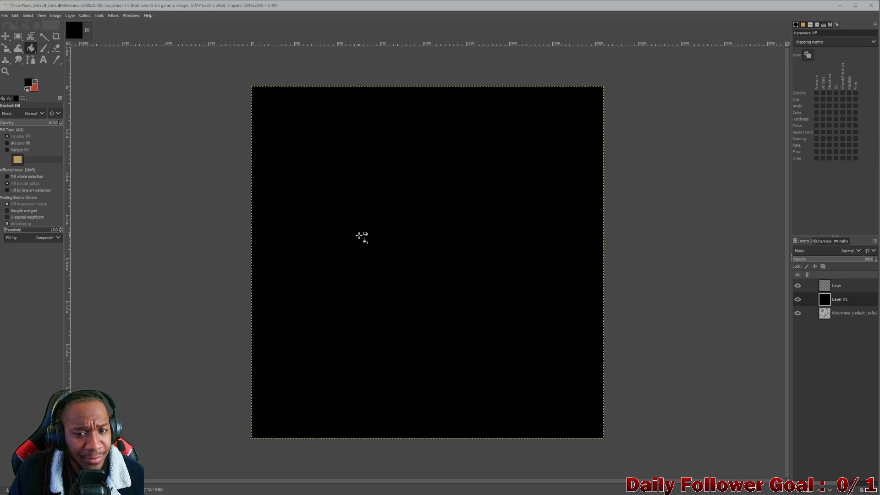
{"action": "mouse_move", "coordinate": [839, 299]}
{"action": "left_mouse_down"}
{"action": "mouse_move", "coordinate": [851, 331]}
{"action": "mouse_move", "coordinate": [841, 330]}
{"action": "left_mouse_up"}
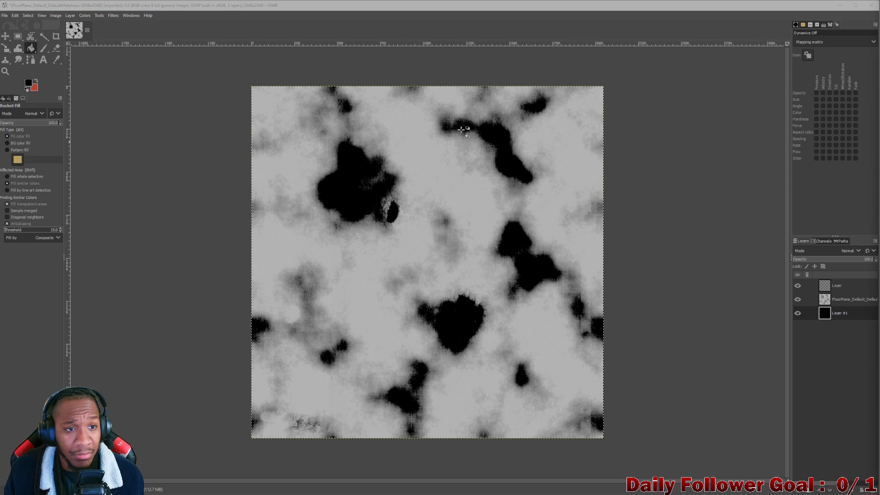
- Look through the Edit menu without using it, then bring up the File menu
{"action": "left_click", "coordinate": [15, 16]}
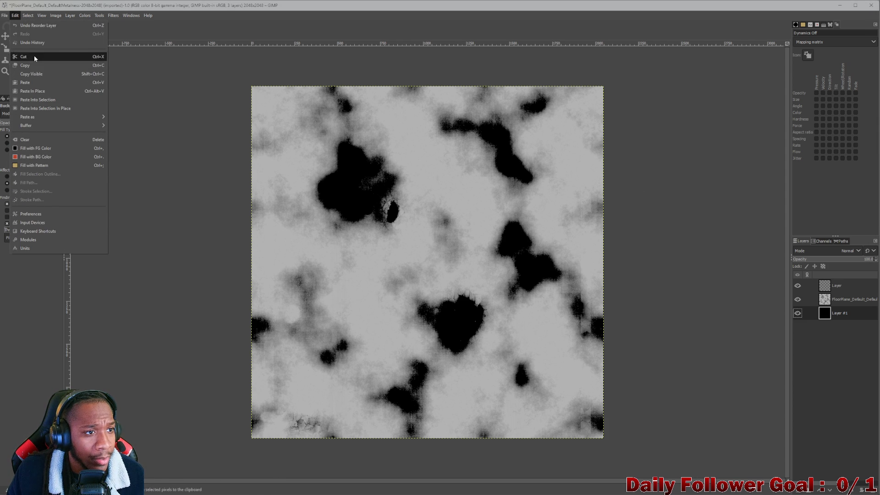
{"action": "key", "text": "Escape"}
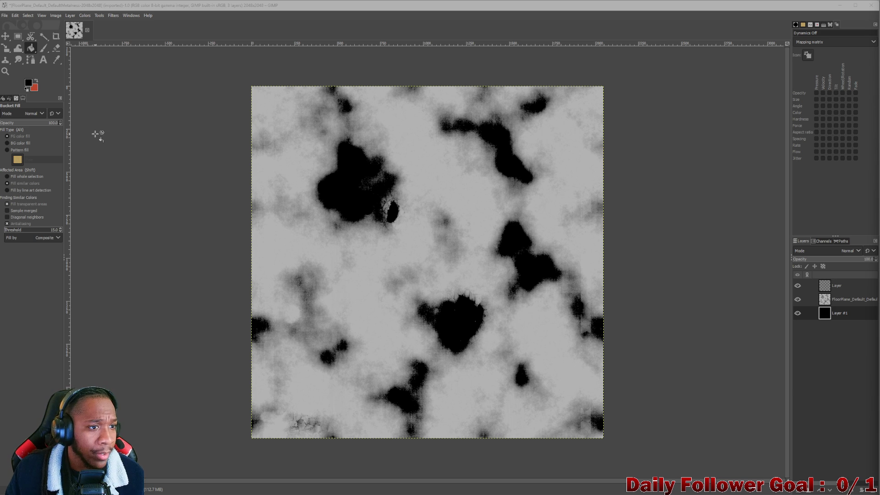
{"action": "left_click", "coordinate": [4, 15]}
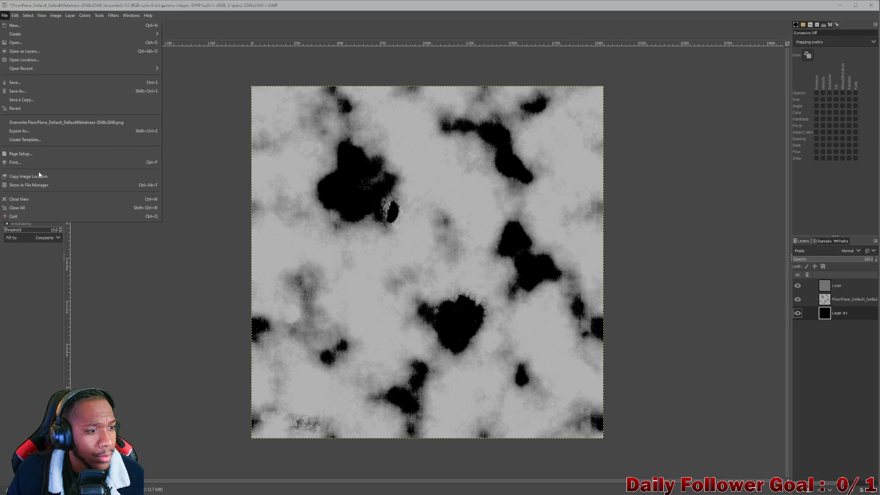
- Export the image as FloorPlane_Default_DefaultMetalness-2048x2048.png, then return to Unity
{"action": "left_click", "coordinate": [19, 131]}
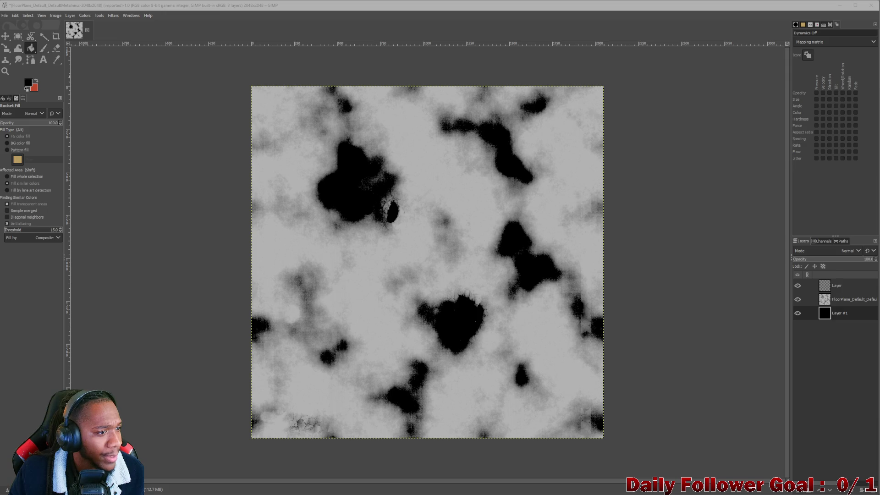
{"action": "key", "text": "ctrl+e"}
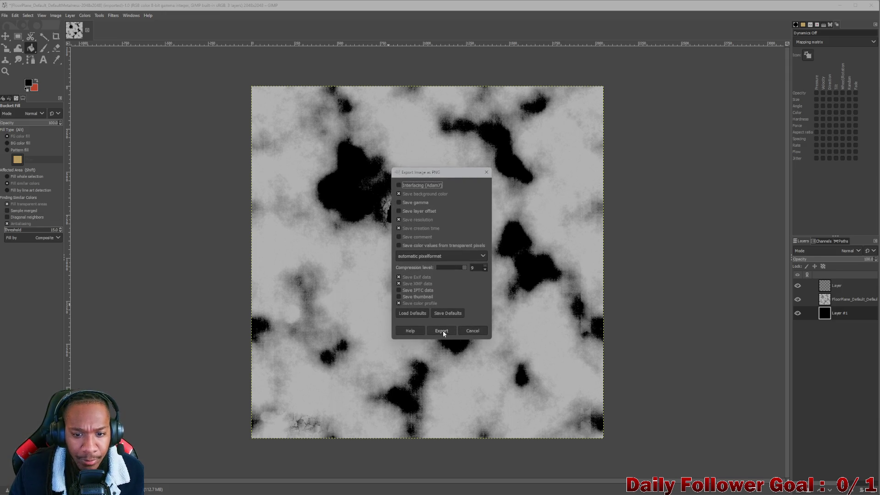
{"action": "left_click", "coordinate": [443, 331]}
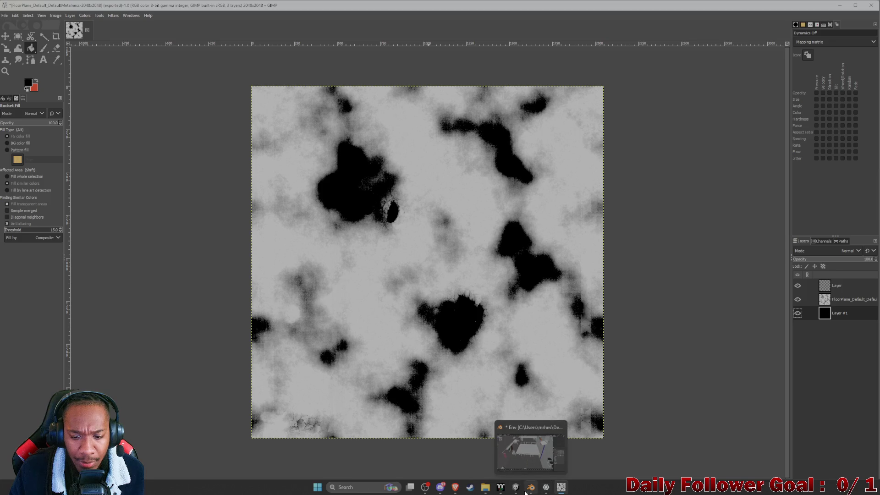
{"action": "left_click", "coordinate": [513, 487]}
- Orbit around the parking lot and raise ParkingLot_MAT smoothness from 0.472 to about 0.593
{"action": "scroll", "coordinate": [407, 282], "scroll_direction": "down", "scroll_amount": 10}
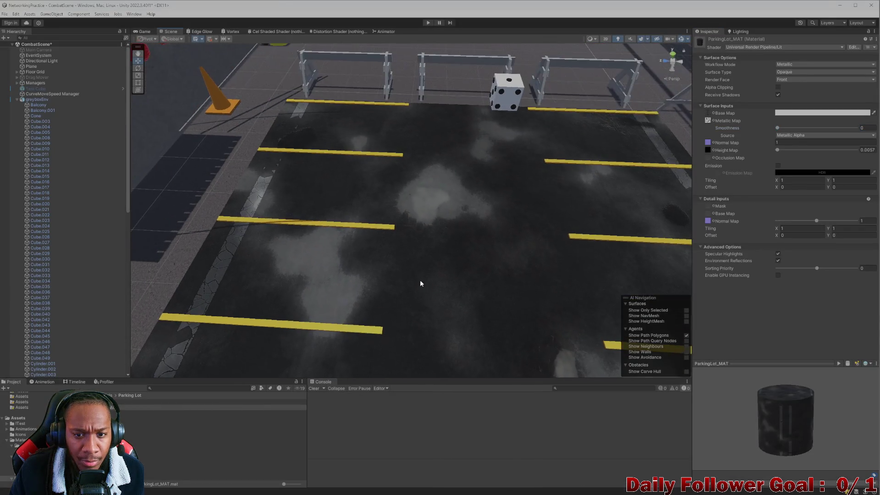
{"action": "left_click_drag", "start_coordinate": [420, 292], "coordinate": [393, 252]}
{"action": "scroll", "coordinate": [409, 270], "scroll_direction": "up", "scroll_amount": 8}
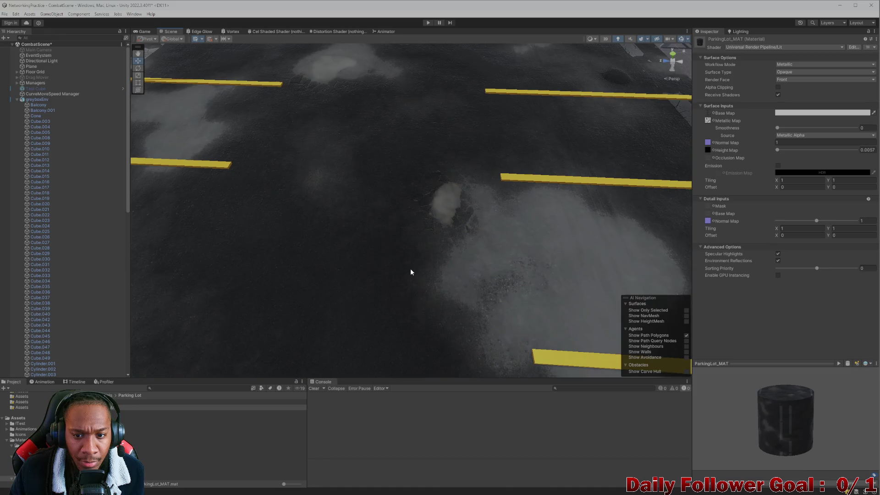
{"action": "scroll", "coordinate": [405, 242], "scroll_direction": "down", "scroll_amount": 8}
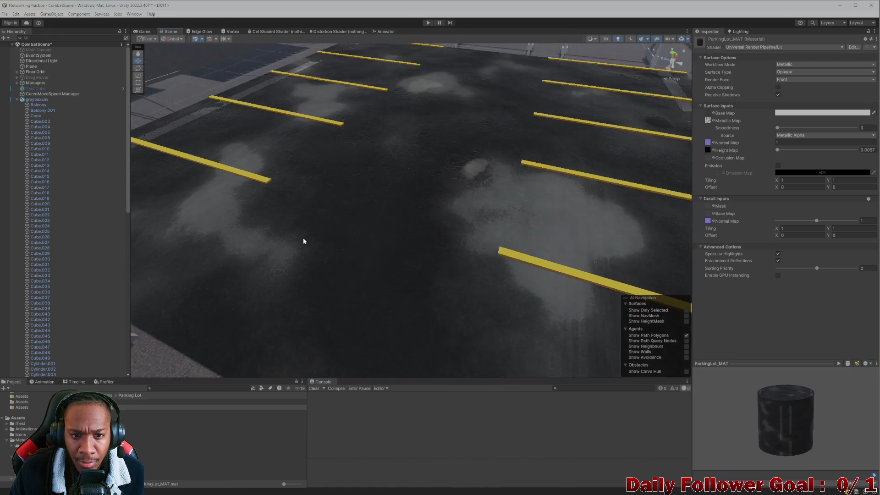
{"action": "mouse_move", "coordinate": [305, 246]}
{"action": "left_mouse_down"}
{"action": "mouse_move", "coordinate": [310, 260]}
{"action": "mouse_move", "coordinate": [360, 273]}
{"action": "left_mouse_up"}
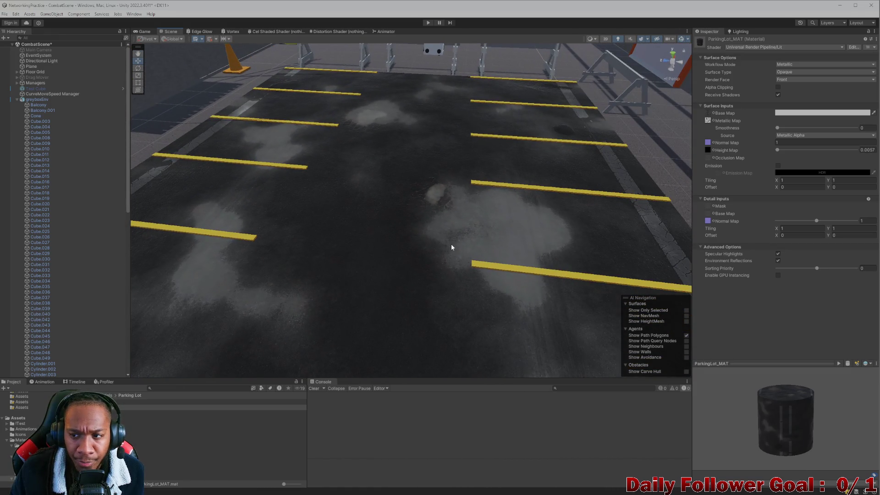
{"action": "mouse_move", "coordinate": [781, 129]}
{"action": "left_mouse_down"}
{"action": "mouse_move", "coordinate": [862, 142]}
{"action": "mouse_move", "coordinate": [765, 133]}
{"action": "mouse_move", "coordinate": [854, 143]}
{"action": "mouse_move", "coordinate": [817, 141]}
{"action": "left_mouse_up"}
{"action": "scroll", "coordinate": [509, 270], "scroll_direction": "down", "scroll_amount": 5}
{"action": "scroll", "coordinate": [447, 272], "scroll_direction": "up", "scroll_amount": 4}
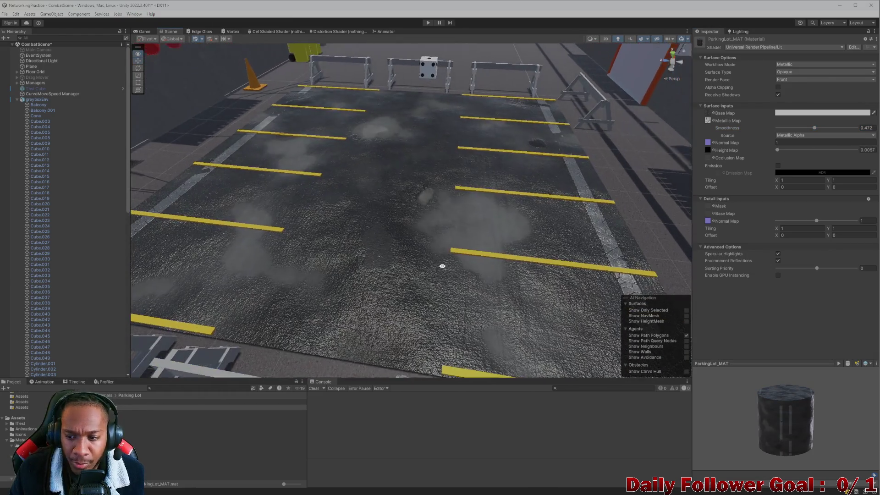
{"action": "scroll", "coordinate": [447, 261], "scroll_direction": "down", "scroll_amount": 2}
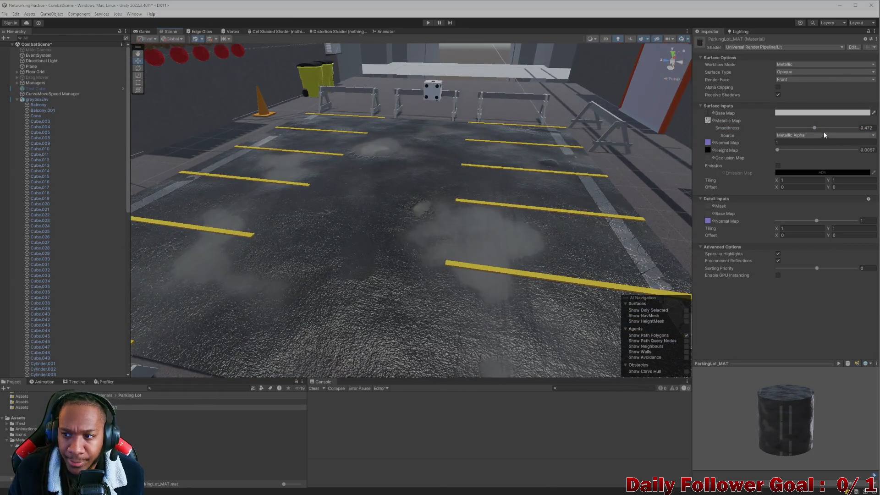
{"action": "left_click_drag", "start_coordinate": [815, 129], "coordinate": [823, 127]}
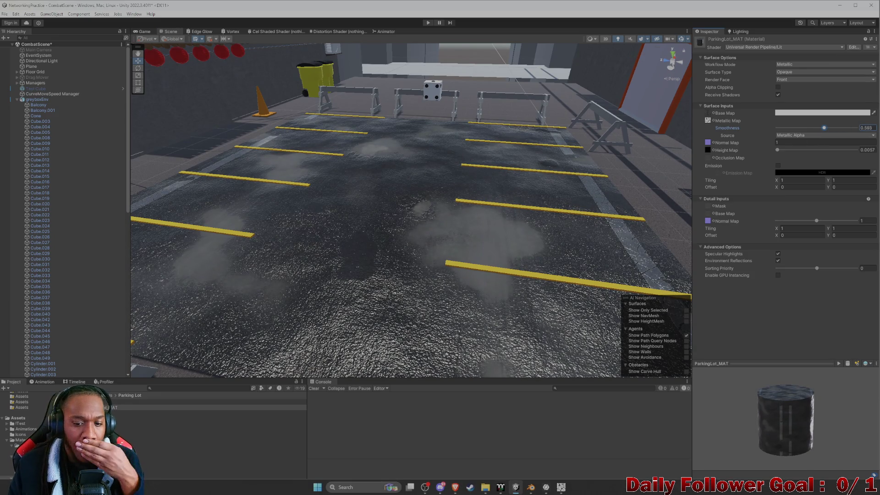
{"action": "left_click", "coordinate": [547, 488]}
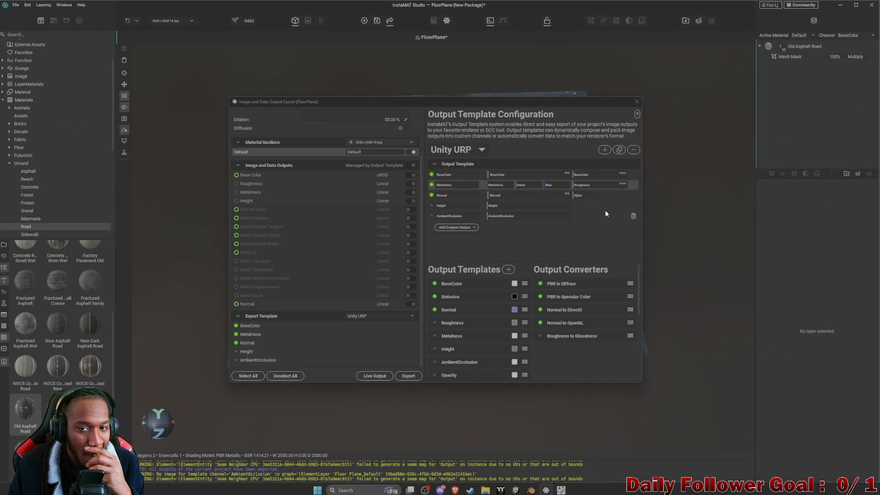
- In GIMP, hide the black Layer #1 and re-export the FloorPlane metalness map
{"action": "left_click", "coordinate": [566, 488]}
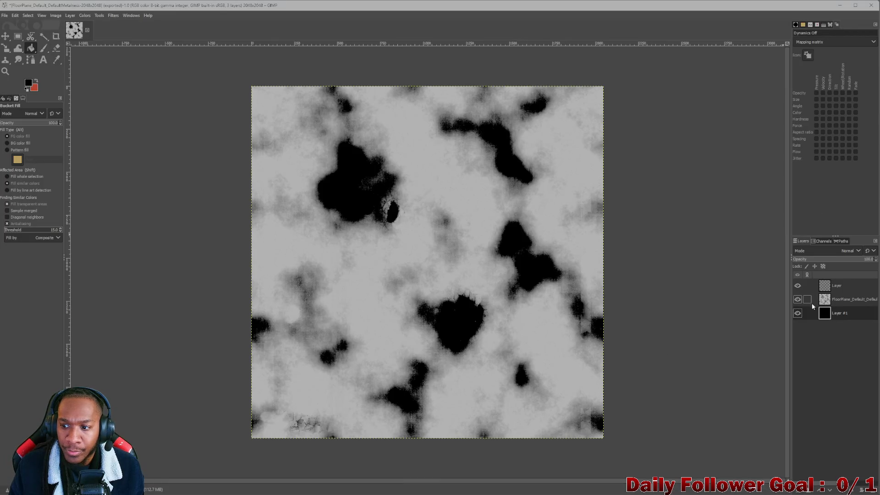
{"action": "left_click", "coordinate": [798, 313]}
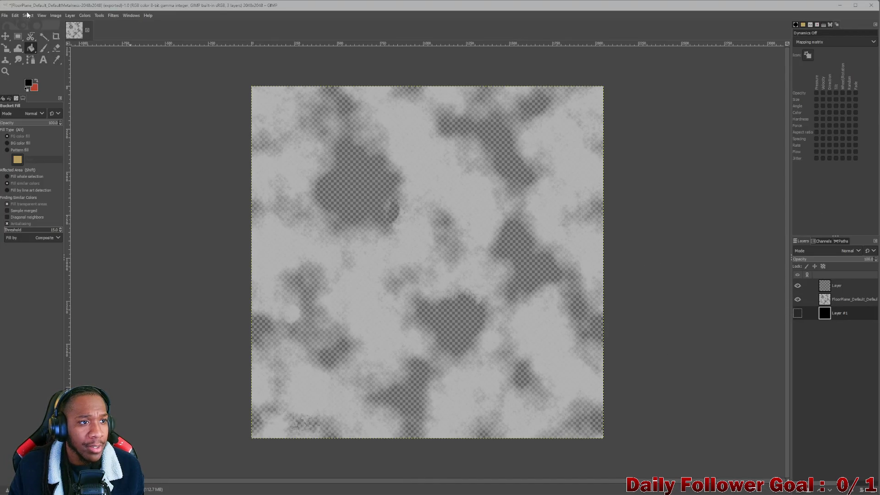
{"action": "left_click", "coordinate": [4, 17]}
{"action": "left_click", "coordinate": [42, 136]}
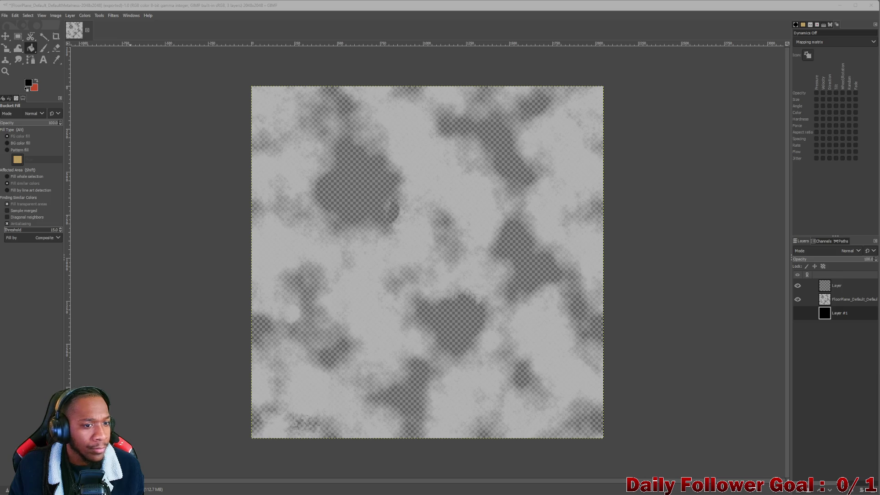
{"action": "left_click", "coordinate": [445, 328]}
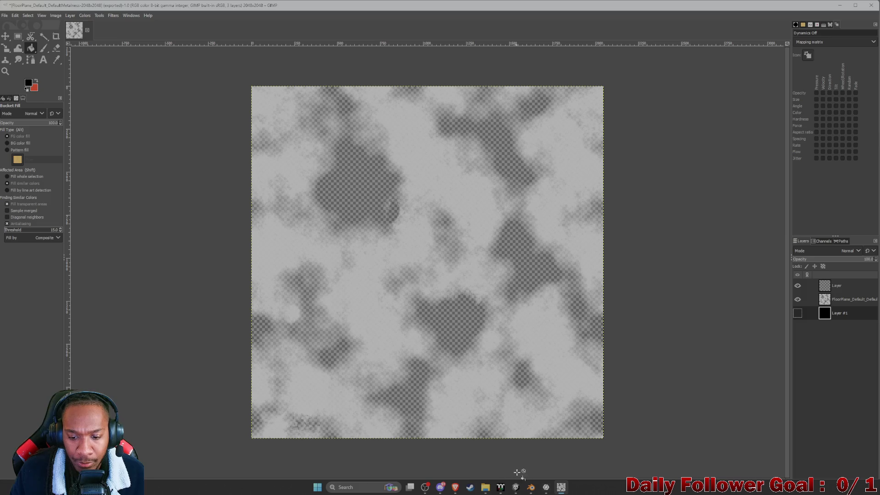
{"action": "left_click", "coordinate": [516, 487]}
- Try ParkingLot_MAT smoothness at 0.506, 0.339 and 0.899 while viewing the lot
{"action": "mouse_move", "coordinate": [369, 246]}
{"action": "left_mouse_down"}
{"action": "mouse_move", "coordinate": [414, 283]}
{"action": "mouse_move", "coordinate": [376, 304]}
{"action": "mouse_move", "coordinate": [473, 307]}
{"action": "mouse_move", "coordinate": [421, 275]}
{"action": "mouse_move", "coordinate": [625, 170]}
{"action": "left_mouse_up"}
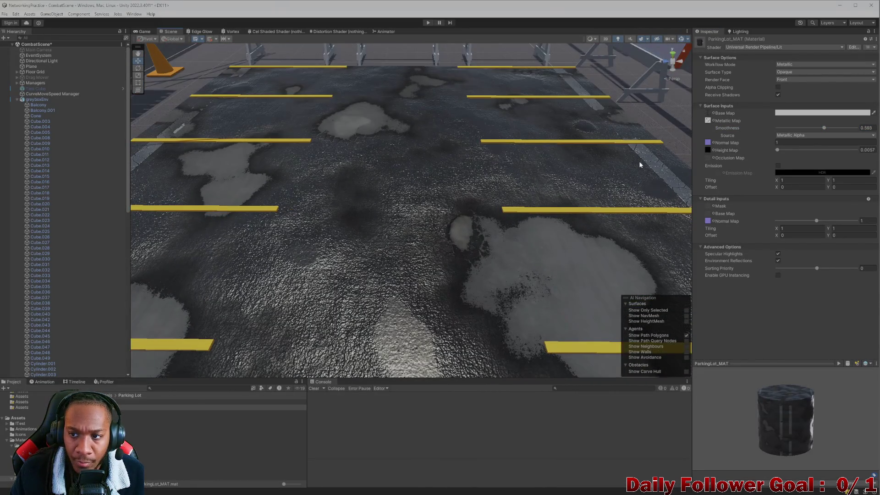
{"action": "mouse_move", "coordinate": [828, 125]}
{"action": "left_mouse_down"}
{"action": "mouse_move", "coordinate": [779, 130]}
{"action": "mouse_move", "coordinate": [856, 136]}
{"action": "mouse_move", "coordinate": [790, 137]}
{"action": "mouse_move", "coordinate": [831, 129]}
{"action": "left_mouse_up"}
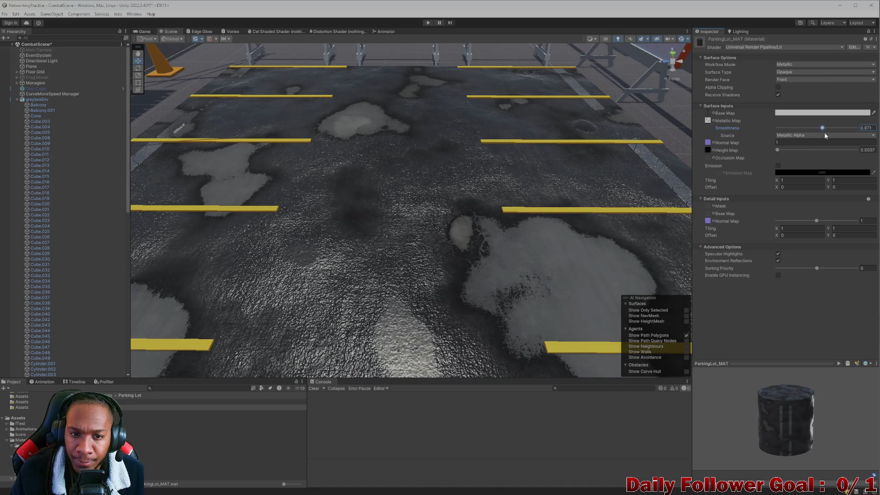
{"action": "scroll", "coordinate": [452, 187], "scroll_direction": "down", "scroll_amount": 5}
{"action": "scroll", "coordinate": [430, 219], "scroll_direction": "up", "scroll_amount": 2}
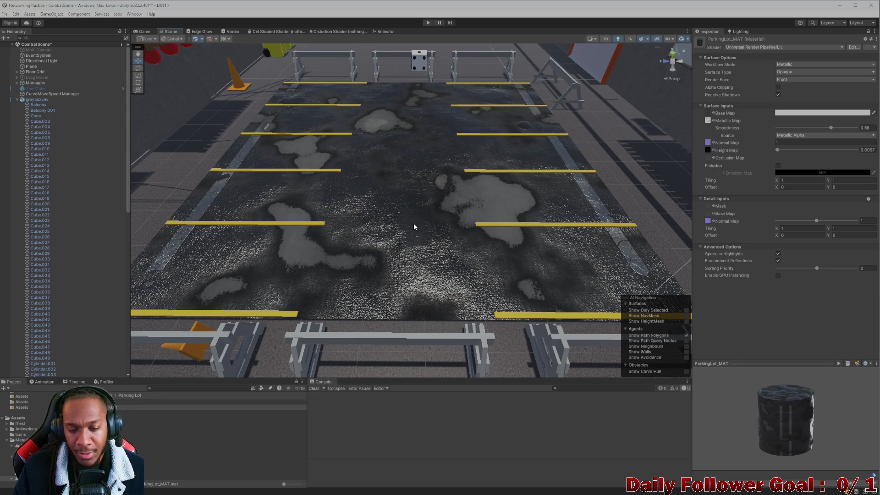
{"action": "scroll", "coordinate": [393, 223], "scroll_direction": "up", "scroll_amount": 2}
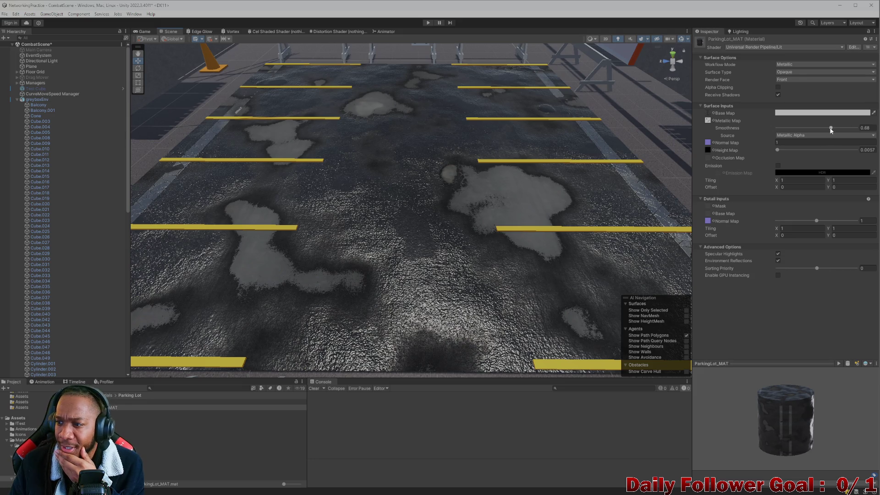
{"action": "left_click_drag", "start_coordinate": [831, 128], "coordinate": [770, 130]}
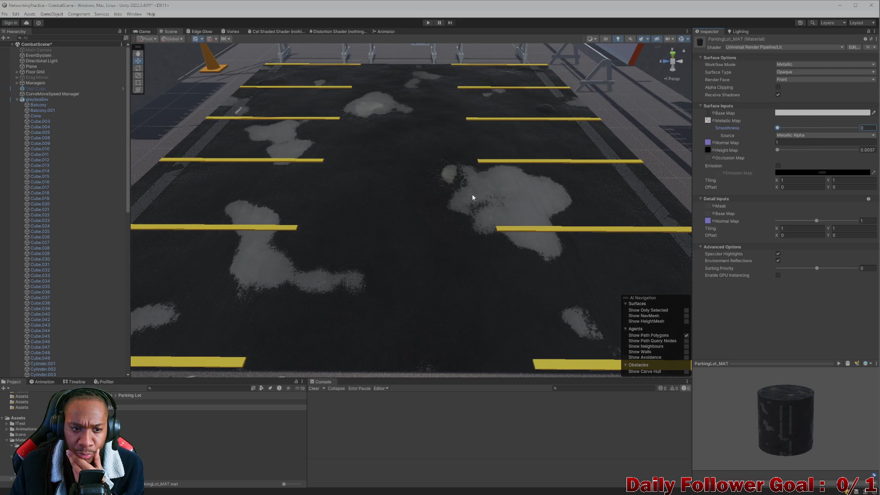
{"action": "scroll", "coordinate": [459, 193], "scroll_direction": "down", "scroll_amount": 5}
{"action": "scroll", "coordinate": [412, 183], "scroll_direction": "up", "scroll_amount": 10}
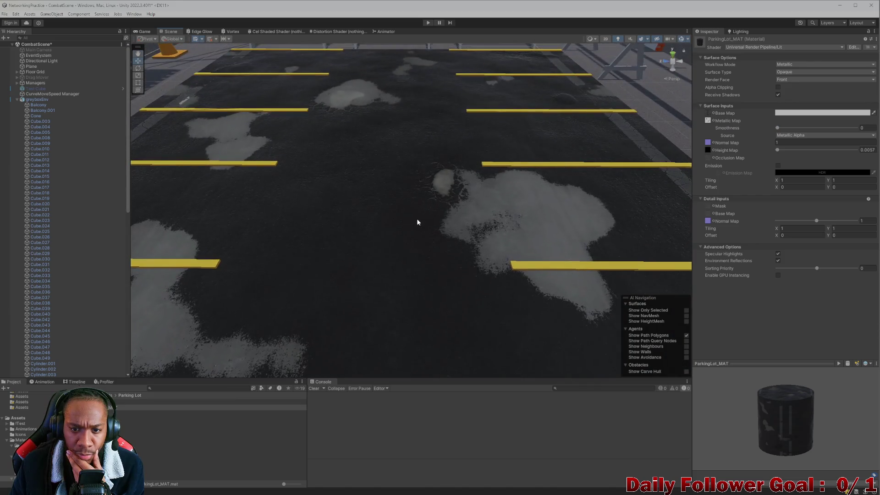
{"action": "scroll", "coordinate": [417, 220], "scroll_direction": "down", "scroll_amount": 5}
{"action": "scroll", "coordinate": [426, 243], "scroll_direction": "up", "scroll_amount": 5}
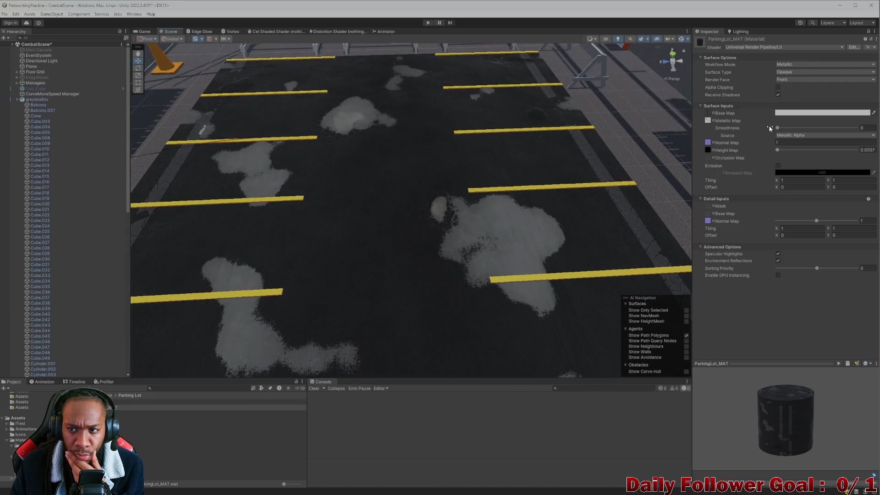
{"action": "left_click_drag", "start_coordinate": [784, 129], "coordinate": [848, 130]}
- Raise height map strength to 0.0332 and test Albedo Alpha as smoothness source at 0.896
{"action": "mouse_move", "coordinate": [789, 151]}
{"action": "left_mouse_down"}
{"action": "mouse_move", "coordinate": [843, 150]}
{"action": "mouse_move", "coordinate": [807, 147]}
{"action": "mouse_move", "coordinate": [800, 132]}
{"action": "mouse_move", "coordinate": [820, 138]}
{"action": "left_mouse_up"}
{"action": "left_click", "coordinate": [820, 137]}
{"action": "left_click", "coordinate": [803, 151]}
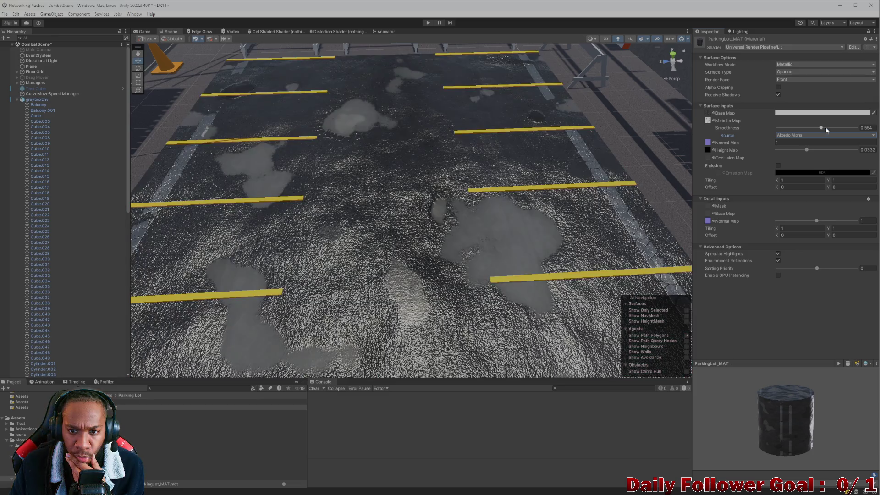
{"action": "mouse_move", "coordinate": [827, 125]}
{"action": "left_mouse_down"}
{"action": "mouse_move", "coordinate": [806, 129]}
{"action": "mouse_move", "coordinate": [847, 130]}
{"action": "mouse_move", "coordinate": [827, 132]}
{"action": "left_mouse_up"}
- Restore Metallic Alpha as smoothness source and lower smoothness to 0.217
{"action": "left_click", "coordinate": [813, 137]}
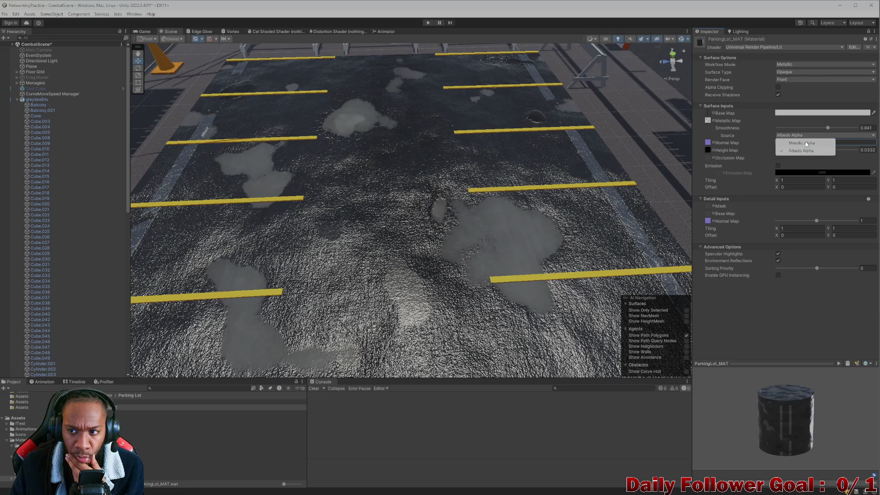
{"action": "left_click", "coordinate": [804, 142]}
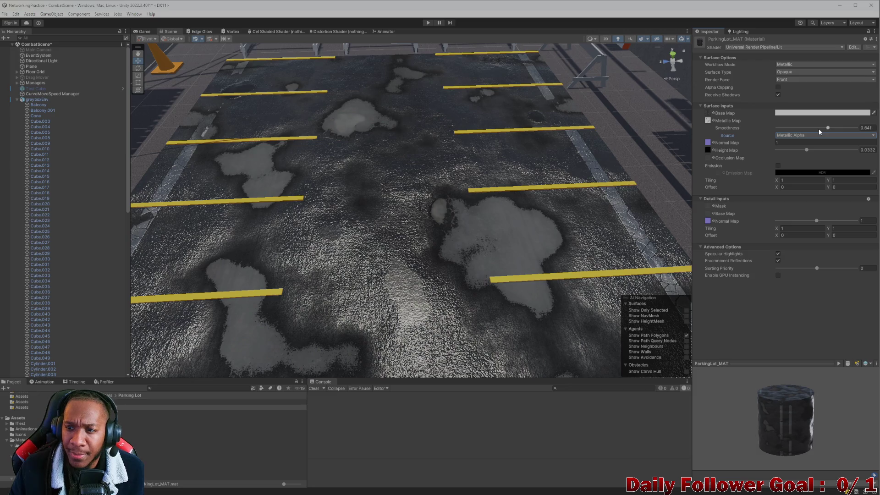
{"action": "mouse_move", "coordinate": [827, 131]}
{"action": "left_mouse_down"}
{"action": "mouse_move", "coordinate": [786, 130]}
{"action": "mouse_move", "coordinate": [795, 130]}
{"action": "left_mouse_up"}
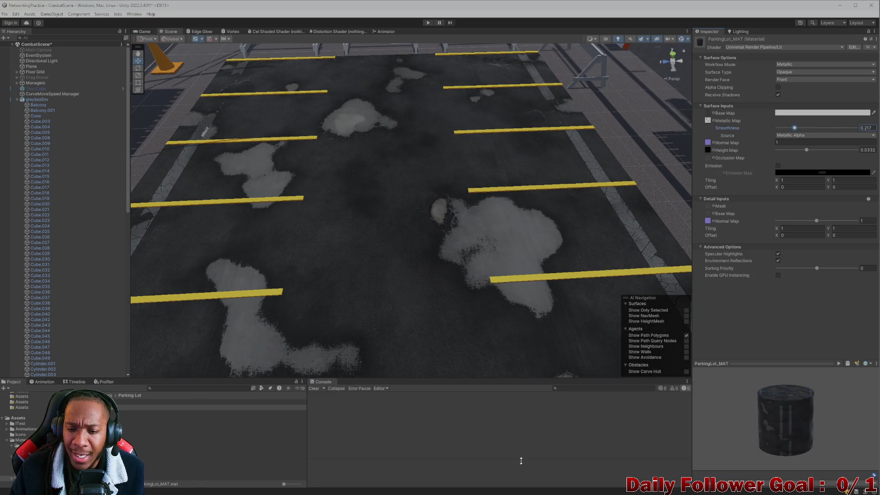
{"action": "left_click", "coordinate": [546, 486]}
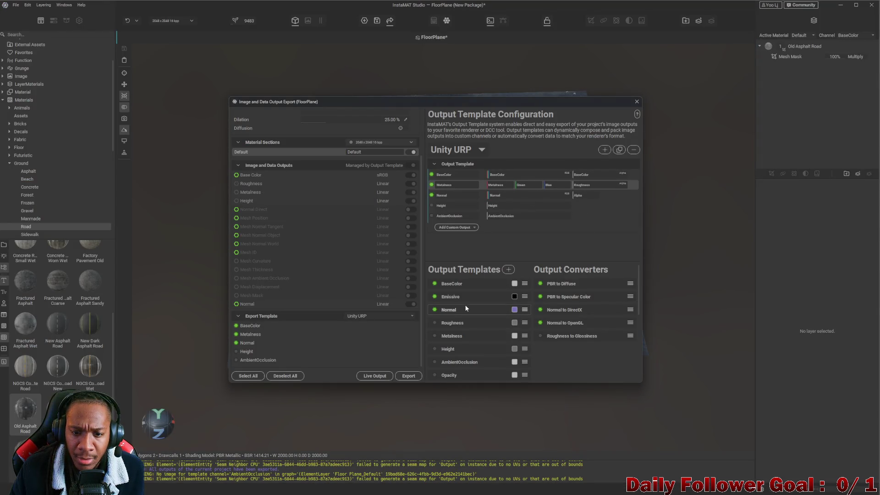
- Drag the Metalness and Roughness templates into the packed Metalness output row
{"action": "left_click_drag", "start_coordinate": [469, 333], "coordinate": [588, 185]}
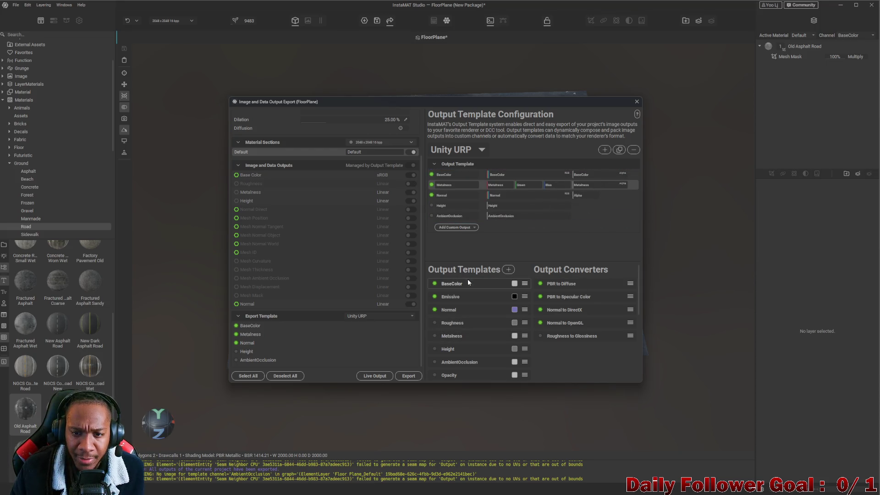
{"action": "scroll", "coordinate": [477, 301], "scroll_direction": "down", "scroll_amount": 1}
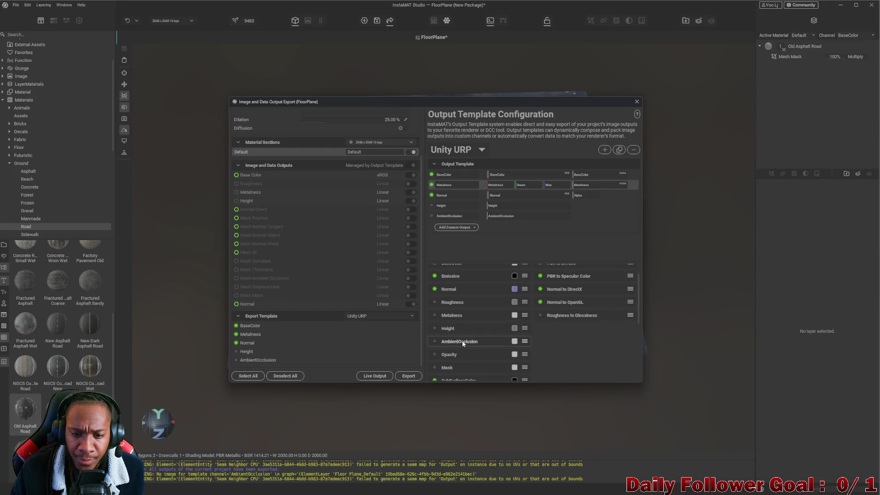
{"action": "mouse_move", "coordinate": [461, 304]}
{"action": "left_mouse_down"}
{"action": "mouse_move", "coordinate": [491, 192]}
{"action": "mouse_move", "coordinate": [509, 185]}
{"action": "left_mouse_up"}
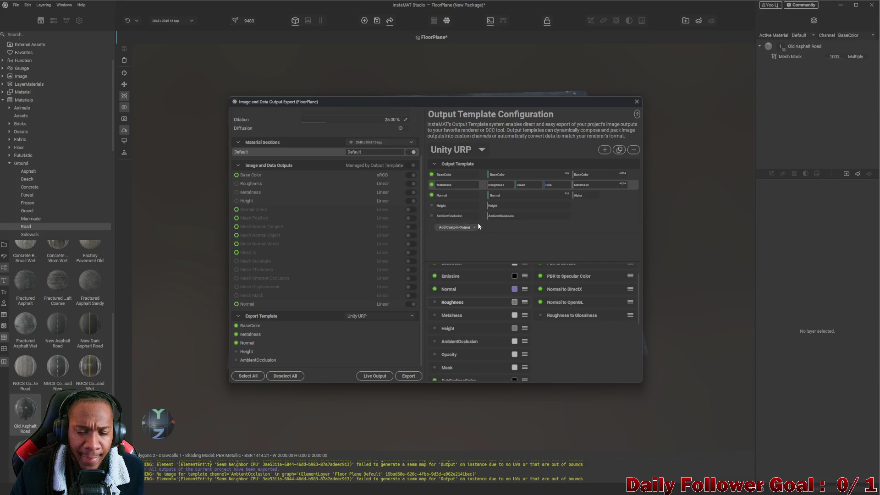
- Export all the material's outputs, dismiss the finished notice, and return to Unity
{"action": "left_click", "coordinate": [410, 376]}
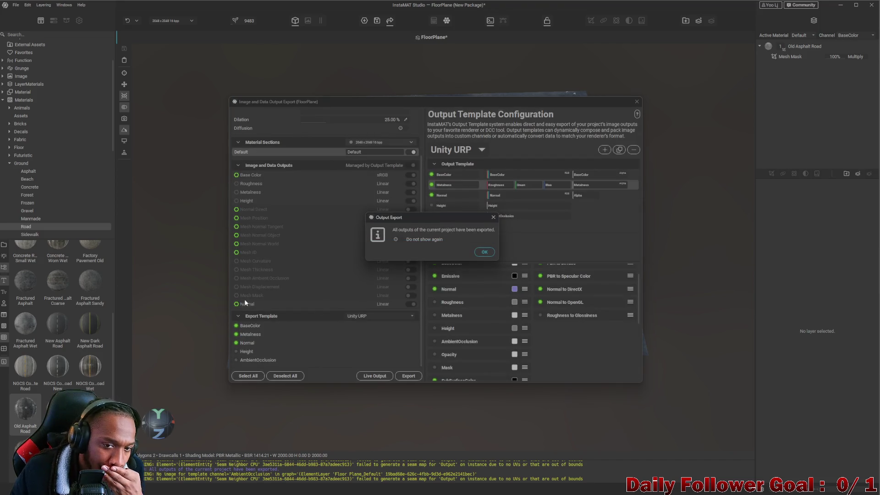
{"action": "left_click", "coordinate": [478, 251]}
{"action": "left_click", "coordinate": [531, 488]}
{"action": "left_click", "coordinate": [537, 491]}
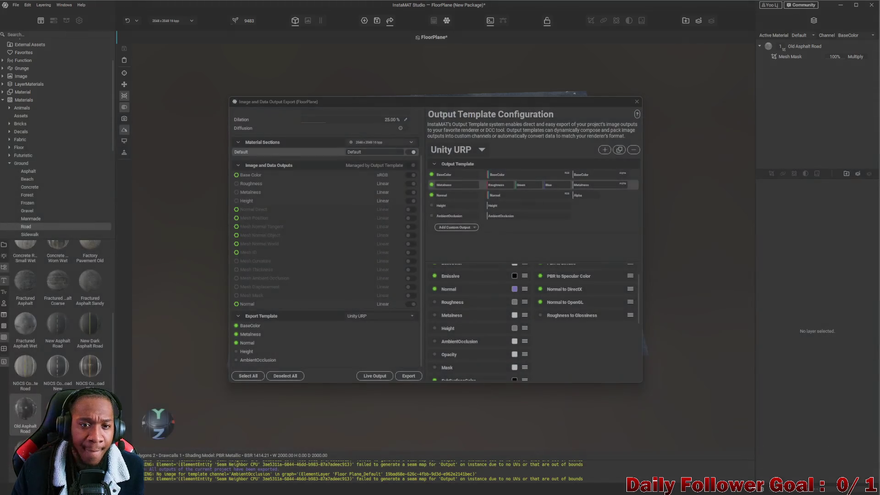
{"action": "mouse_move", "coordinate": [516, 494]}
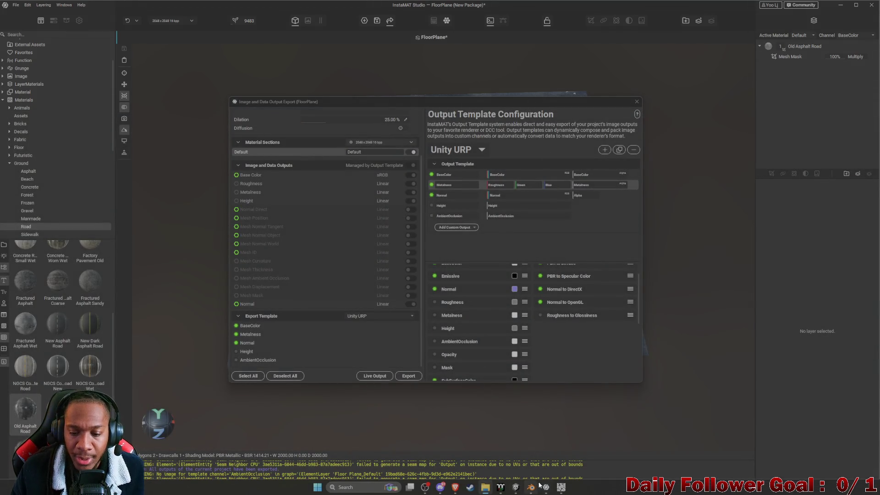
{"action": "left_click", "coordinate": [516, 490]}
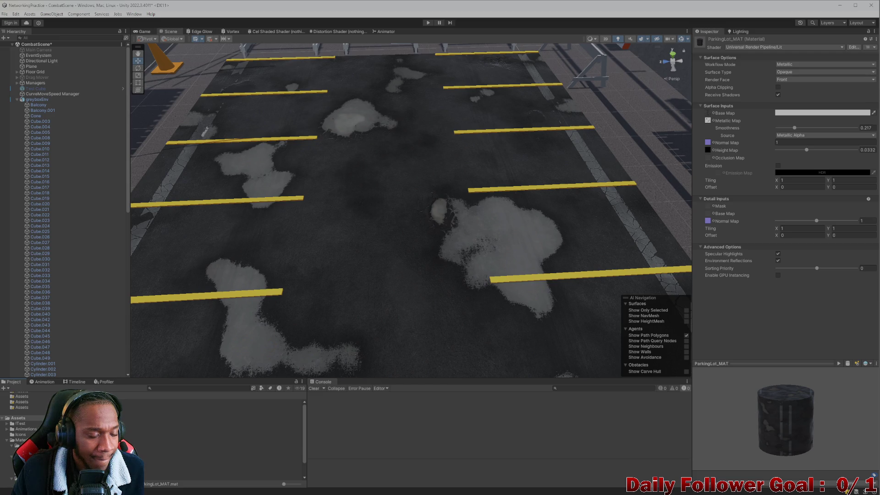
- In the Parking Lot Textures folder, compare the new metalness texture copy with the original
{"action": "left_click", "coordinate": [19, 440]}
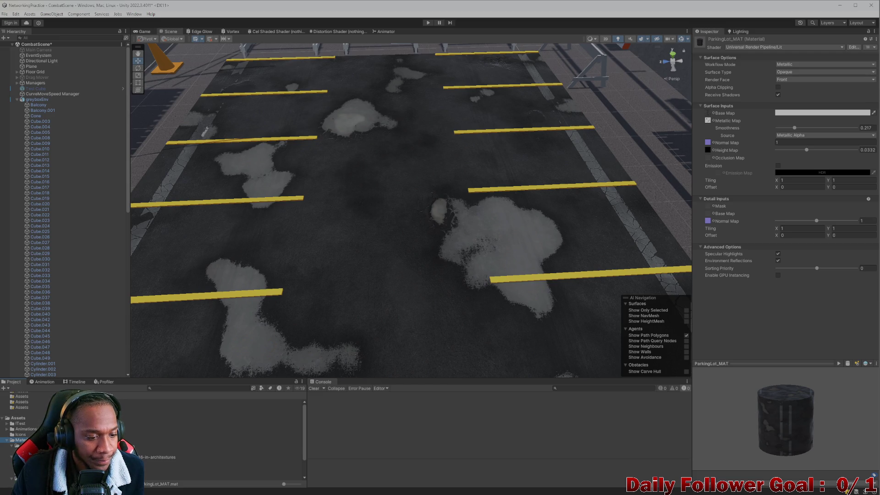
{"action": "left_click", "coordinate": [27, 451]}
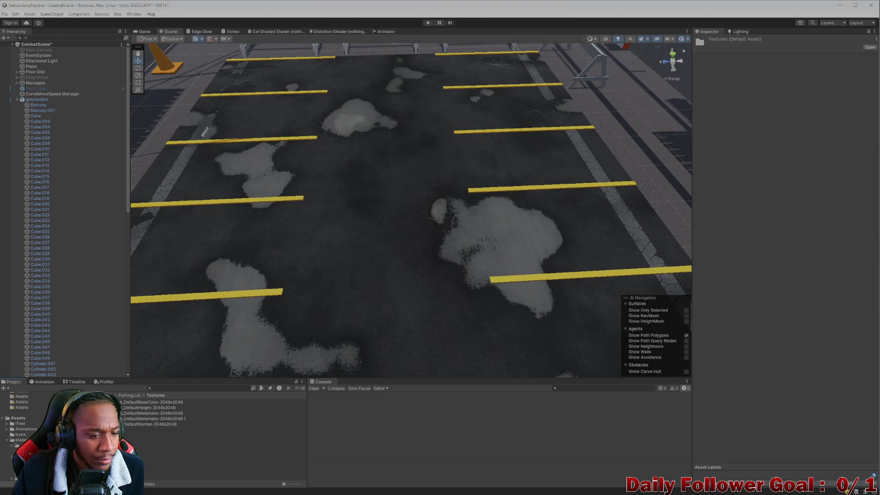
{"action": "left_click", "coordinate": [153, 418]}
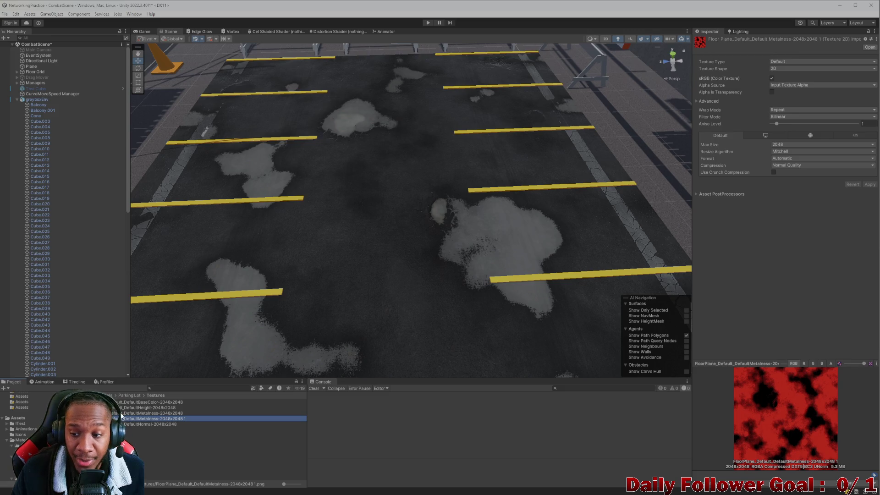
{"action": "left_click", "coordinate": [154, 412]}
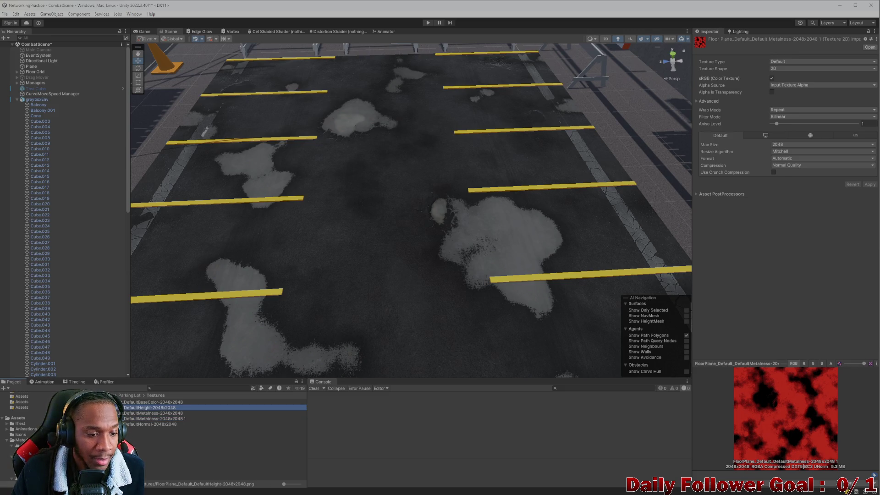
{"action": "left_click", "coordinate": [153, 418]}
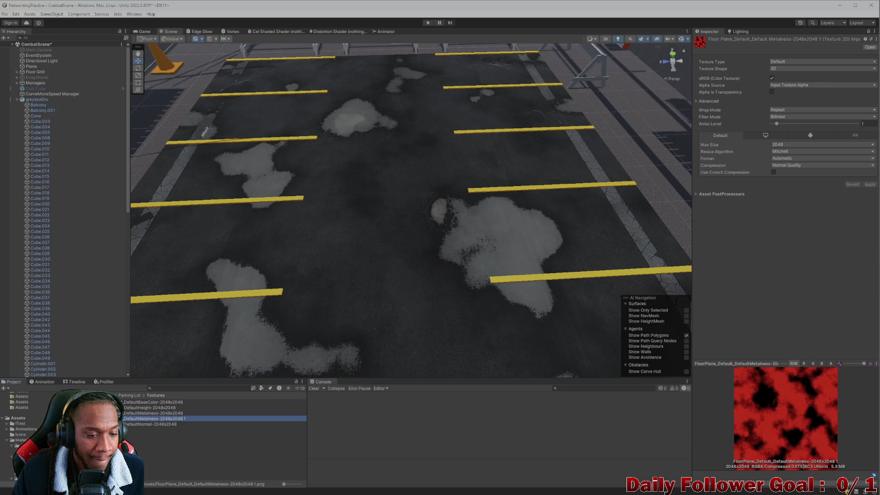
{"action": "key", "text": "Down"}
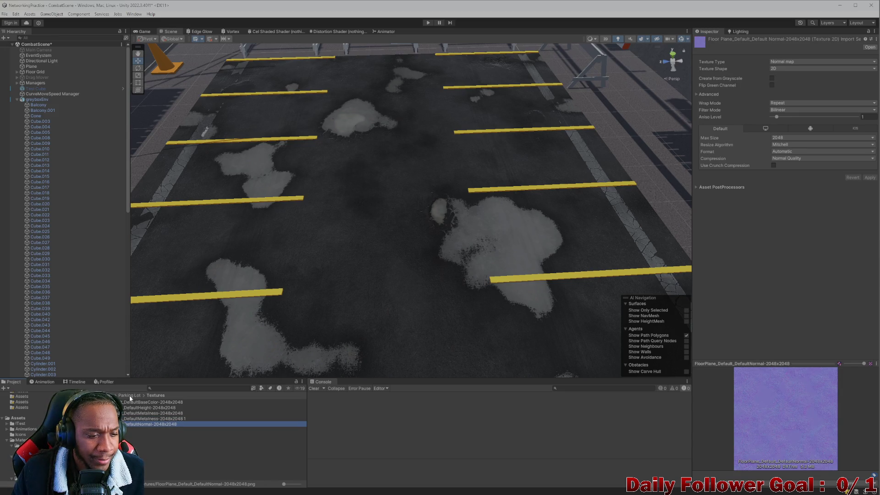
- Select ParkingLot_MAT so its settings appear in the Inspector
{"action": "left_click", "coordinate": [130, 397]}
{"action": "left_click", "coordinate": [150, 405]}
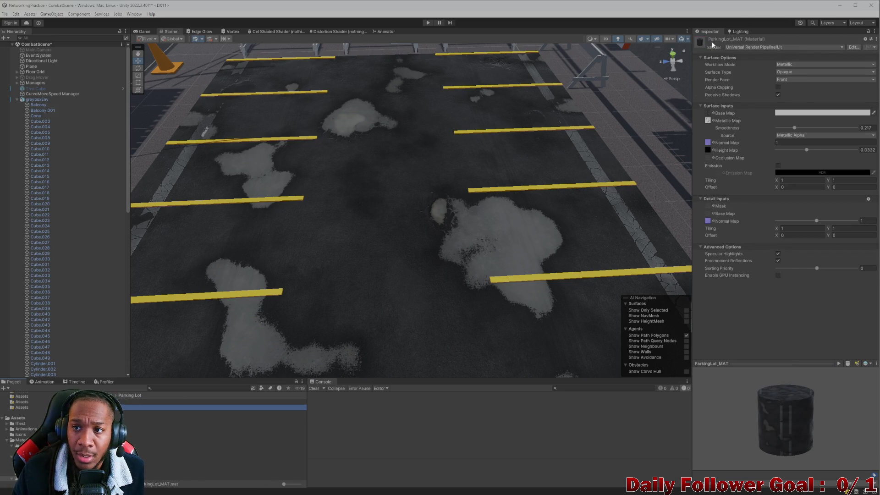
{"action": "left_click", "coordinate": [866, 38]}
{"action": "left_click", "coordinate": [152, 401]}
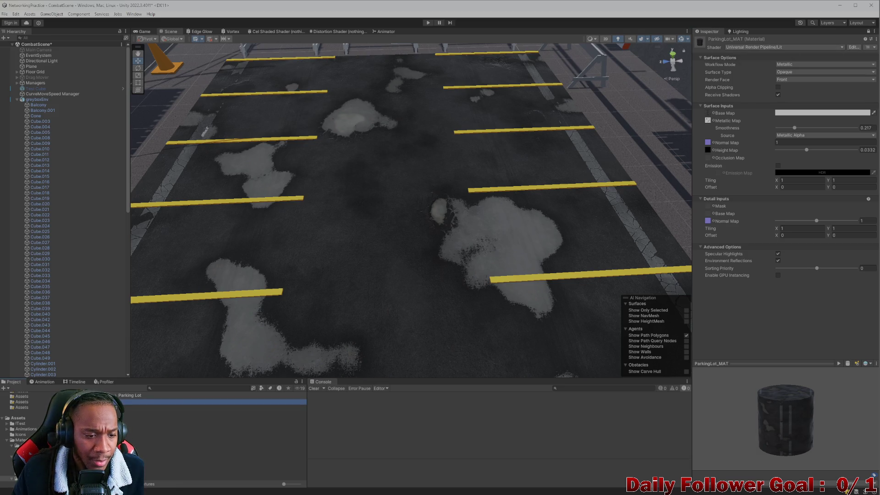
- Open Textures, try a texture on the metallic map, and test smoothness near 0.374
{"action": "double_click", "coordinate": [151, 402]}
{"action": "mouse_move", "coordinate": [156, 418]}
{"action": "left_mouse_down"}
{"action": "mouse_move", "coordinate": [723, 123]}
{"action": "mouse_move", "coordinate": [708, 121]}
{"action": "left_mouse_up"}
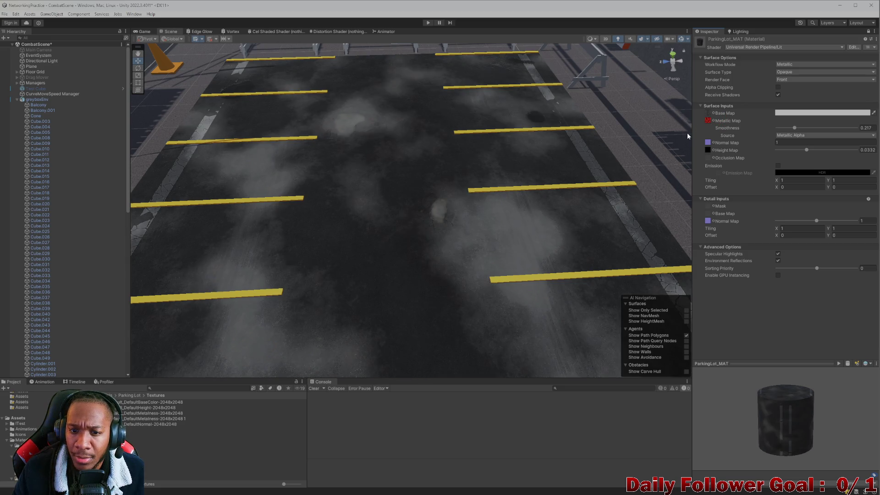
{"action": "scroll", "coordinate": [469, 202], "scroll_direction": "down", "scroll_amount": 2}
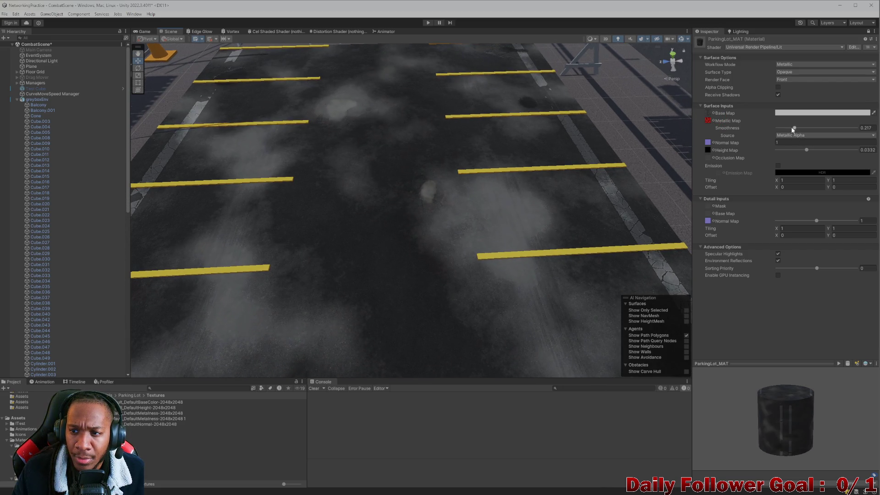
{"action": "mouse_move", "coordinate": [797, 129]}
{"action": "left_mouse_down"}
{"action": "mouse_move", "coordinate": [809, 130]}
{"action": "mouse_move", "coordinate": [765, 132]}
{"action": "left_mouse_up"}
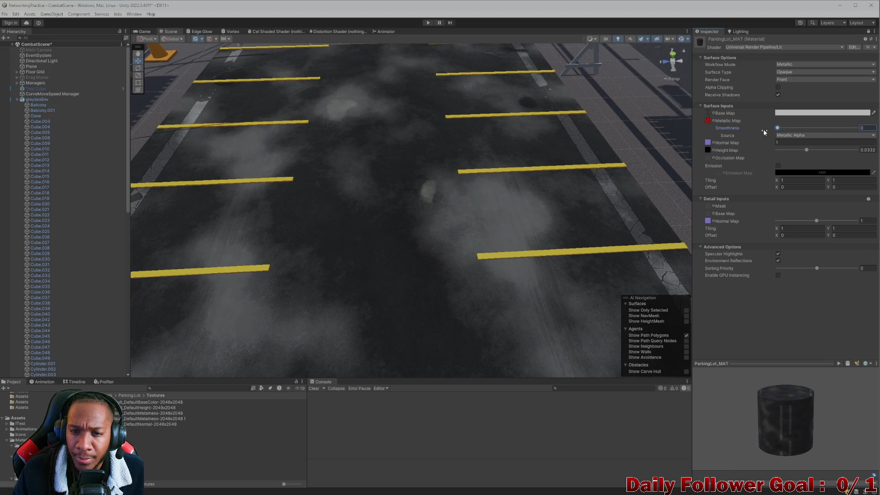
{"action": "mouse_move", "coordinate": [426, 191]}
{"action": "left_mouse_down"}
{"action": "mouse_move", "coordinate": [389, 199]}
{"action": "mouse_move", "coordinate": [376, 216]}
{"action": "mouse_move", "coordinate": [377, 175]}
{"action": "mouse_move", "coordinate": [463, 217]}
{"action": "mouse_move", "coordinate": [454, 220]}
{"action": "left_mouse_up"}
{"action": "left_click", "coordinate": [778, 129]}
- Test Albedo Alpha as smoothness source, then return to Metallic Alpha with smoothness 0.777
{"action": "left_click", "coordinate": [788, 135]}
{"action": "left_click", "coordinate": [790, 150]}
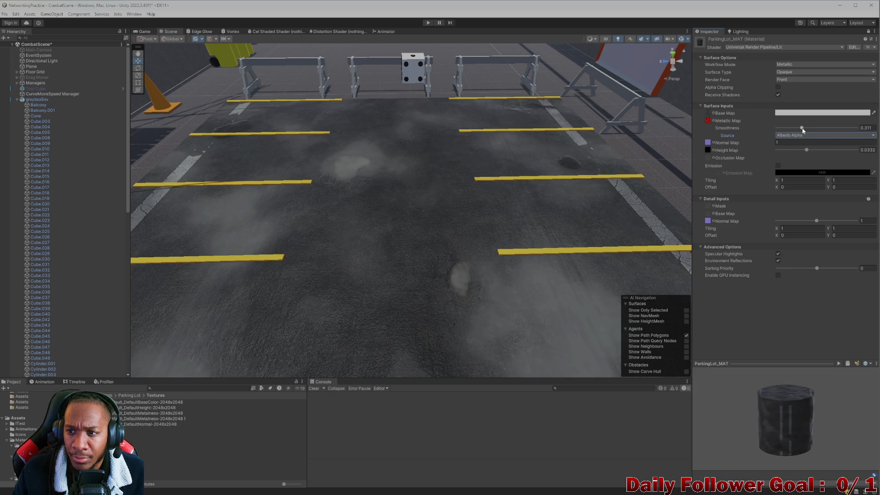
{"action": "left_click_drag", "start_coordinate": [777, 129], "coordinate": [813, 129]}
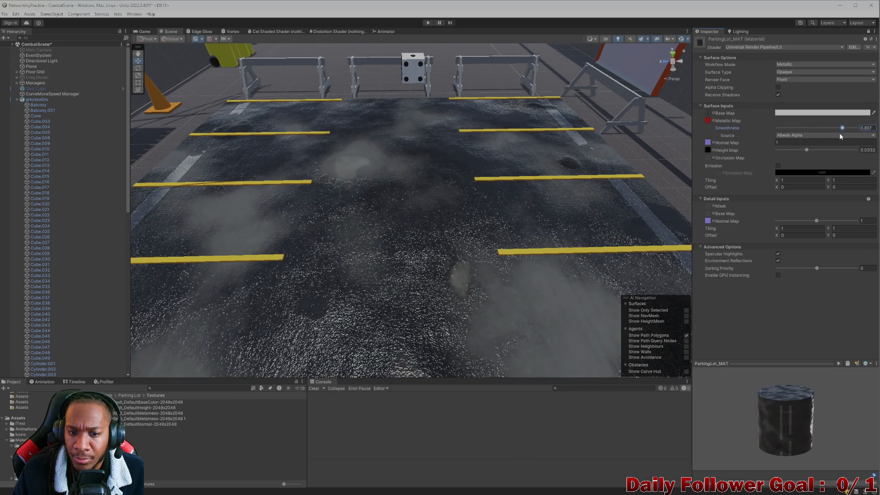
{"action": "left_click_drag", "start_coordinate": [814, 138], "coordinate": [753, 146]}
{"action": "left_click", "coordinate": [806, 135]}
{"action": "left_click", "coordinate": [797, 139]}
{"action": "left_click_drag", "start_coordinate": [778, 128], "coordinate": [840, 134]}
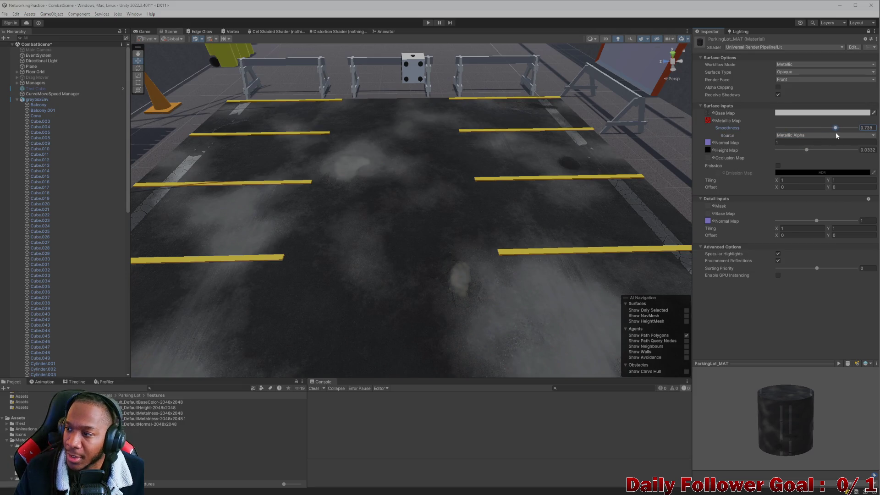
- Select the duplicate metalness texture in Textures and request its deletion
{"action": "mouse_move", "coordinate": [572, 208]}
{"action": "left_mouse_down"}
{"action": "mouse_move", "coordinate": [511, 224]}
{"action": "mouse_move", "coordinate": [504, 210]}
{"action": "mouse_move", "coordinate": [422, 178]}
{"action": "mouse_move", "coordinate": [164, 402]}
{"action": "left_mouse_up"}
{"action": "left_click", "coordinate": [154, 418]}
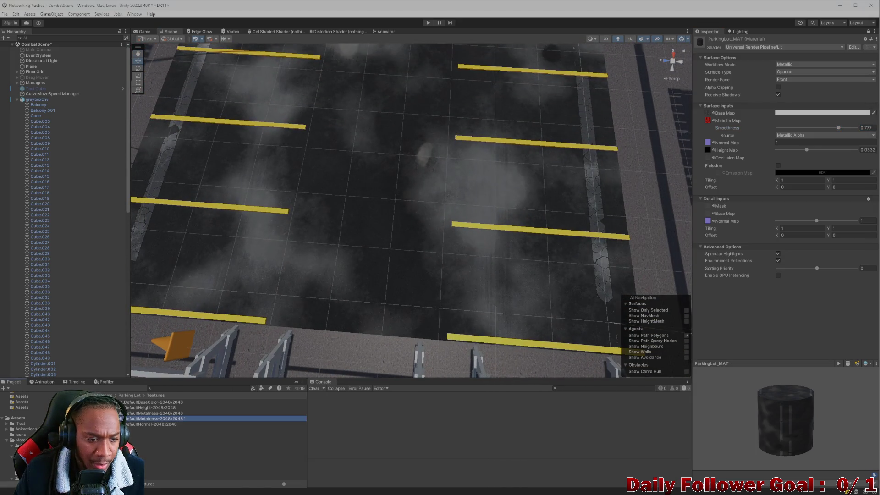
{"action": "key", "text": "Delete"}
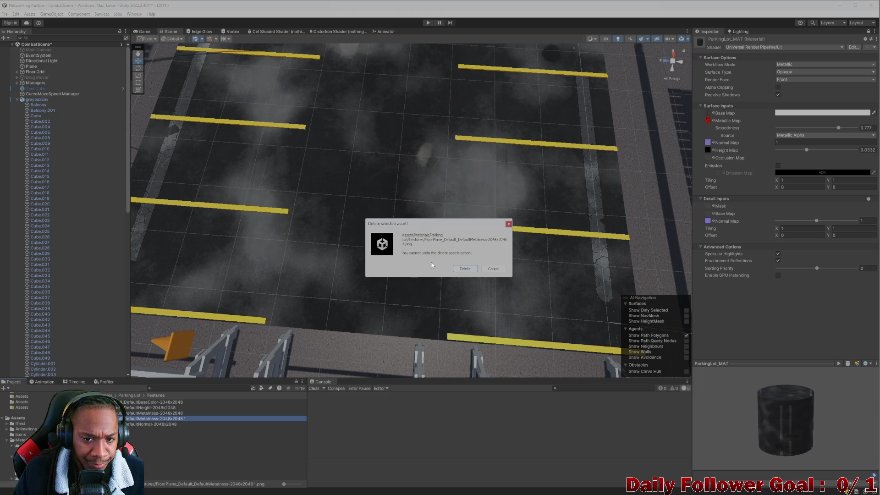
- Confirm deleting the duplicate texture, then test metallic at 0.377 and undo it
{"action": "left_click", "coordinate": [465, 268]}
{"action": "mouse_move", "coordinate": [327, 300]}
{"action": "left_mouse_down"}
{"action": "mouse_move", "coordinate": [436, 236]}
{"action": "mouse_move", "coordinate": [394, 232]}
{"action": "mouse_move", "coordinate": [398, 226]}
{"action": "mouse_move", "coordinate": [541, 188]}
{"action": "left_mouse_up"}
{"action": "mouse_move", "coordinate": [337, 250]}
{"action": "left_mouse_down"}
{"action": "mouse_move", "coordinate": [330, 214]}
{"action": "mouse_move", "coordinate": [344, 277]}
{"action": "mouse_move", "coordinate": [338, 251]}
{"action": "mouse_move", "coordinate": [364, 237]}
{"action": "mouse_move", "coordinate": [365, 318]}
{"action": "mouse_move", "coordinate": [353, 239]}
{"action": "mouse_move", "coordinate": [630, 199]}
{"action": "left_mouse_up"}
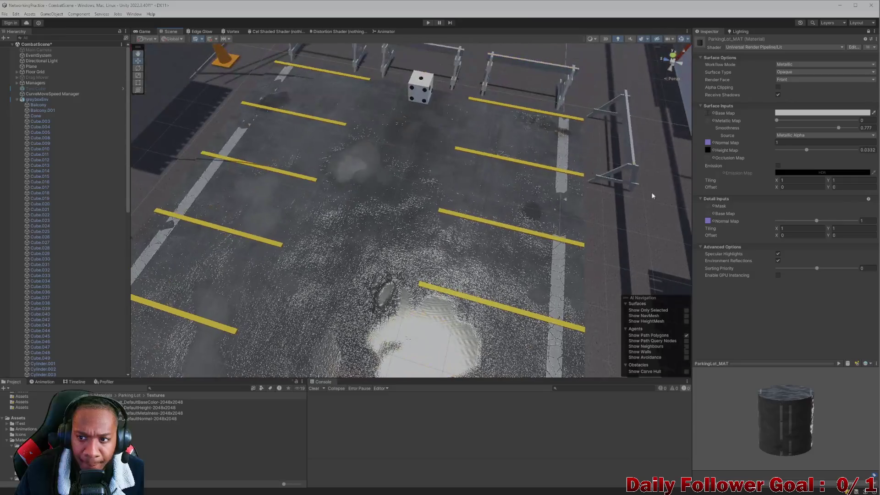
{"action": "mouse_move", "coordinate": [776, 120]}
{"action": "left_mouse_down"}
{"action": "mouse_move", "coordinate": [843, 125]}
{"action": "mouse_move", "coordinate": [806, 120]}
{"action": "left_mouse_up"}
{"action": "key", "text": "ctrl+z"}
{"action": "key", "text": "ctrl+y"}
{"action": "key", "text": "ctrl+z"}
- Adjust smoothness and assign the DefaultMetalness texture as the floor's metallic map
{"action": "mouse_move", "coordinate": [838, 128]}
{"action": "left_mouse_down"}
{"action": "mouse_move", "coordinate": [765, 123]}
{"action": "mouse_move", "coordinate": [856, 121]}
{"action": "mouse_move", "coordinate": [775, 121]}
{"action": "mouse_move", "coordinate": [866, 130]}
{"action": "left_mouse_up"}
{"action": "mouse_move", "coordinate": [389, 284]}
{"action": "left_mouse_down"}
{"action": "mouse_move", "coordinate": [446, 225]}
{"action": "mouse_move", "coordinate": [397, 223]}
{"action": "mouse_move", "coordinate": [422, 274]}
{"action": "mouse_move", "coordinate": [385, 307]}
{"action": "mouse_move", "coordinate": [288, 246]}
{"action": "mouse_move", "coordinate": [327, 323]}
{"action": "mouse_move", "coordinate": [320, 284]}
{"action": "mouse_move", "coordinate": [390, 245]}
{"action": "mouse_move", "coordinate": [394, 263]}
{"action": "mouse_move", "coordinate": [383, 214]}
{"action": "mouse_move", "coordinate": [379, 243]}
{"action": "mouse_move", "coordinate": [431, 290]}
{"action": "mouse_move", "coordinate": [421, 311]}
{"action": "mouse_move", "coordinate": [433, 317]}
{"action": "mouse_move", "coordinate": [428, 295]}
{"action": "mouse_move", "coordinate": [425, 306]}
{"action": "left_mouse_up"}
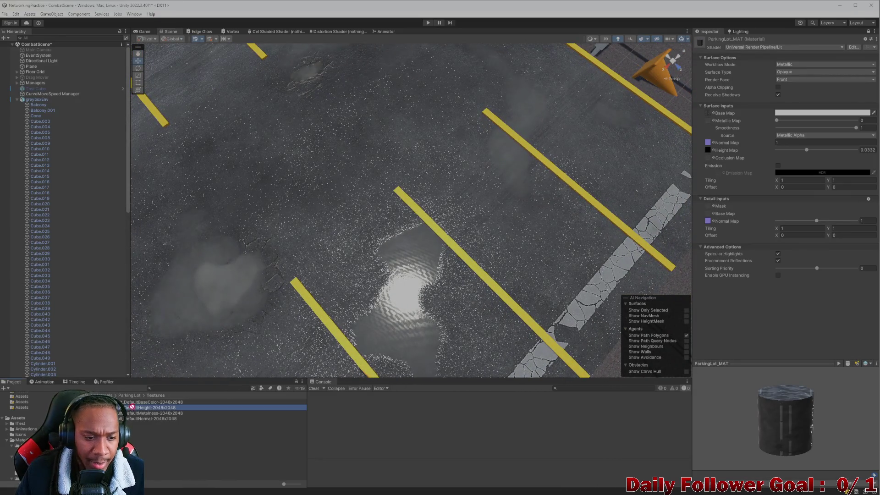
{"action": "mouse_move", "coordinate": [143, 413]}
{"action": "left_mouse_down"}
{"action": "mouse_move", "coordinate": [655, 140]}
{"action": "mouse_move", "coordinate": [709, 123]}
{"action": "left_mouse_up"}
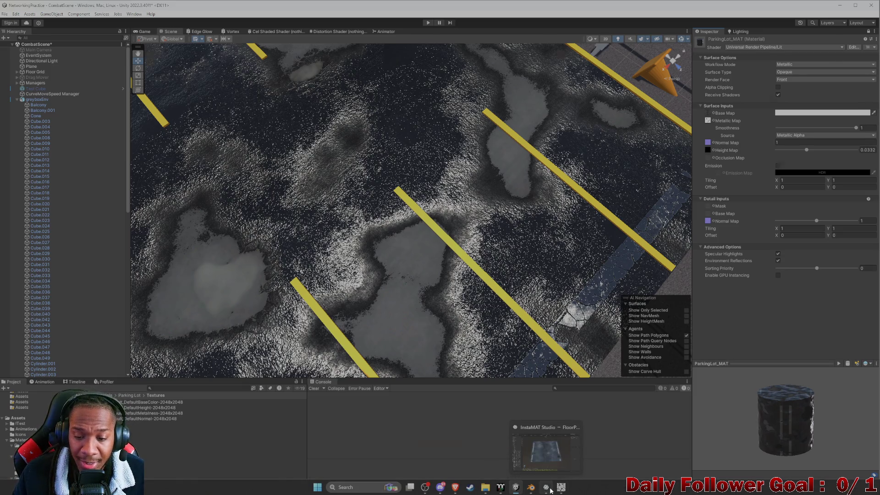
- Unassign the old slots and pack Metalness into Red and Roughness into Alpha of the metalness output
{"action": "left_click", "coordinate": [548, 489]}
{"action": "right_click", "coordinate": [500, 185]}
{"action": "left_click", "coordinate": [504, 194]}
{"action": "right_click", "coordinate": [583, 183]}
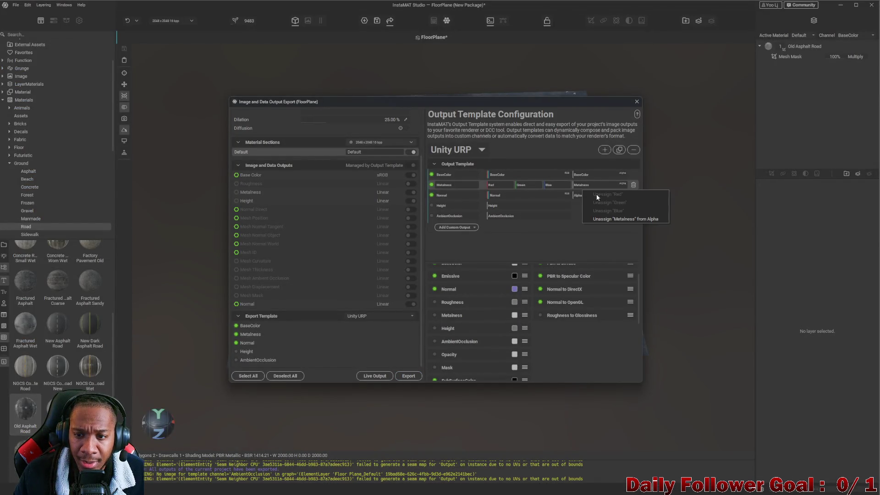
{"action": "left_click", "coordinate": [610, 220]}
{"action": "mouse_move", "coordinate": [452, 315]}
{"action": "left_mouse_down"}
{"action": "mouse_move", "coordinate": [505, 206]}
{"action": "mouse_move", "coordinate": [500, 185]}
{"action": "left_mouse_up"}
{"action": "left_click_drag", "start_coordinate": [453, 302], "coordinate": [586, 184]}
- Set the Metalness default value to 0 (black) and close the export settings
{"action": "left_click", "coordinate": [514, 315]}
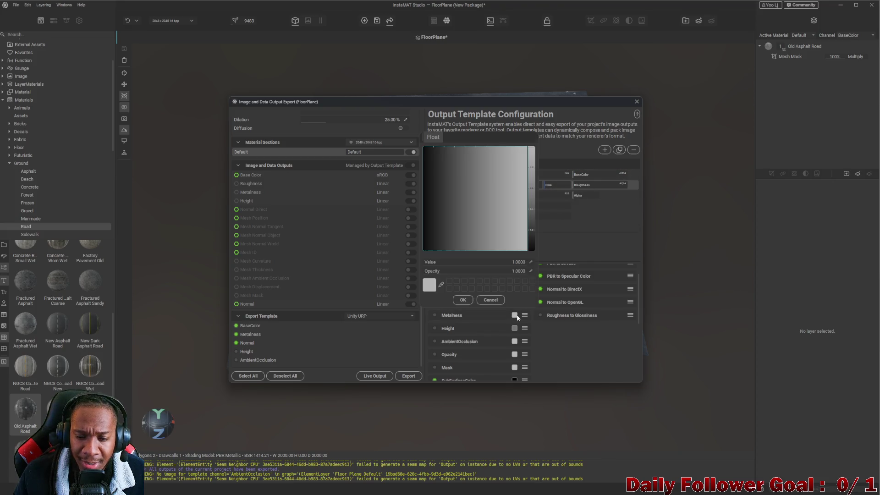
{"action": "left_click", "coordinate": [531, 247]}
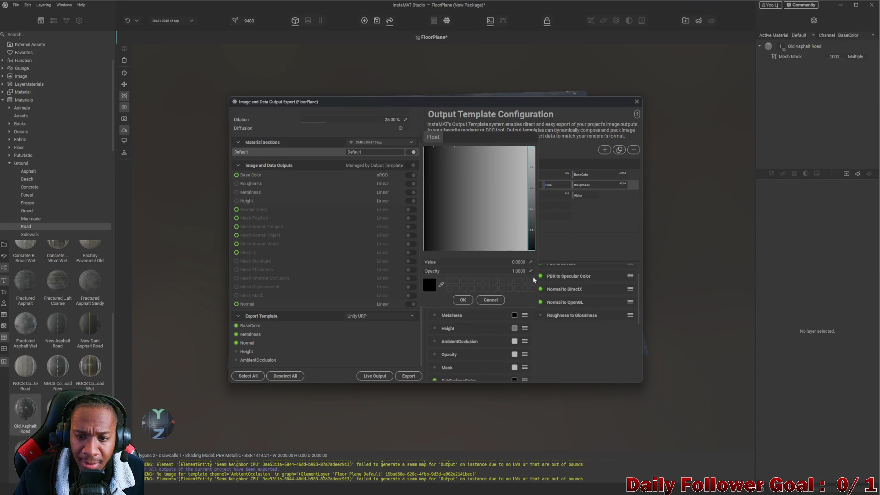
{"action": "left_click", "coordinate": [592, 360]}
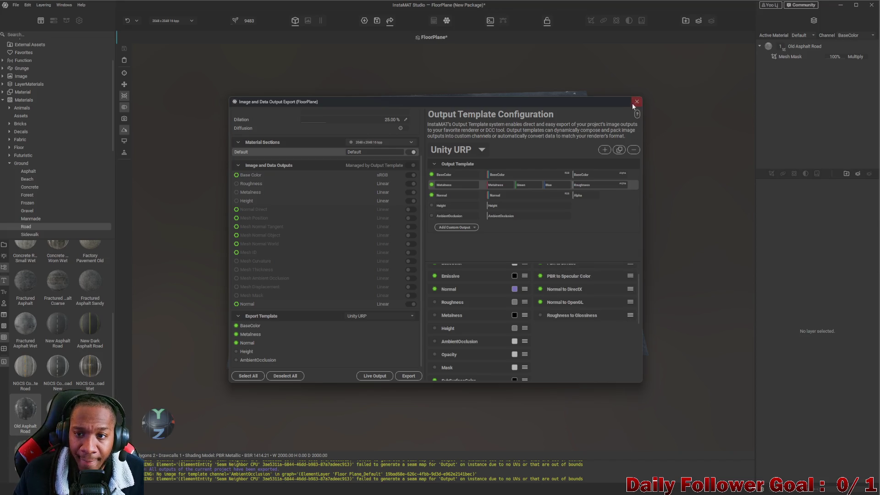
{"action": "left_click", "coordinate": [636, 101]}
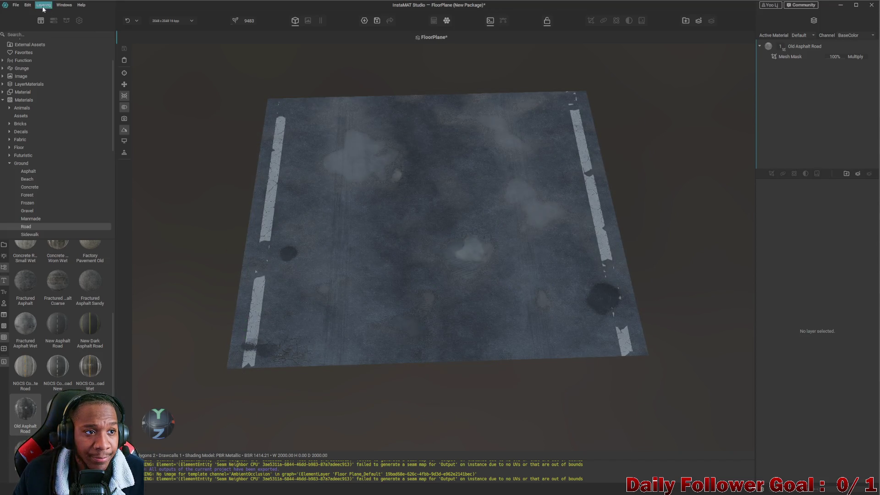
- Export the image and data outputs, dismiss the progress message, and return to Unity
{"action": "left_click", "coordinate": [16, 5]}
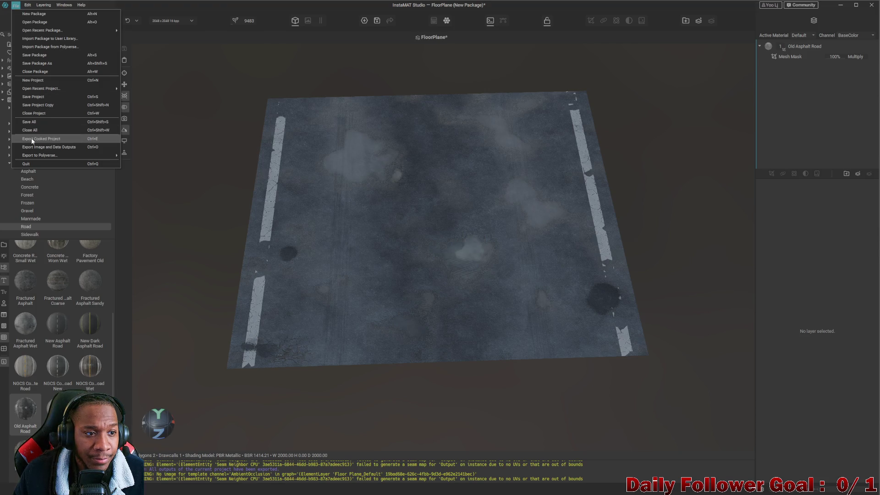
{"action": "left_click", "coordinate": [41, 147]}
{"action": "left_click", "coordinate": [414, 376]}
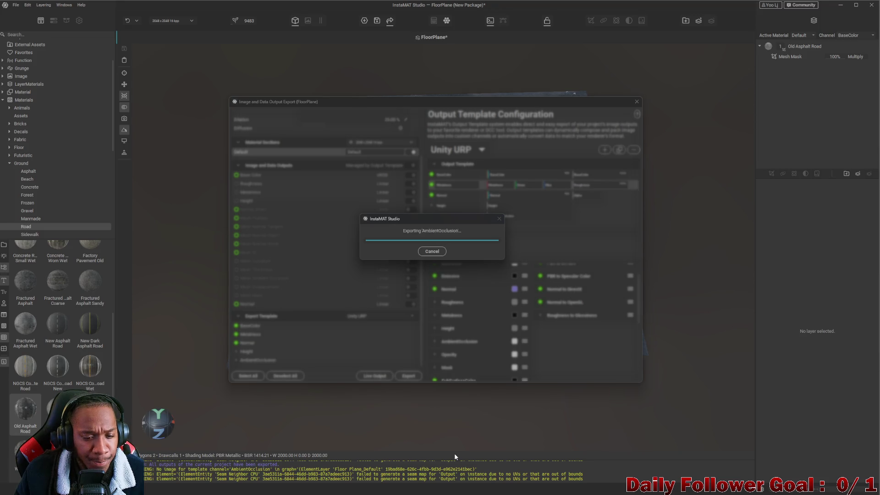
{"action": "left_click", "coordinate": [485, 251]}
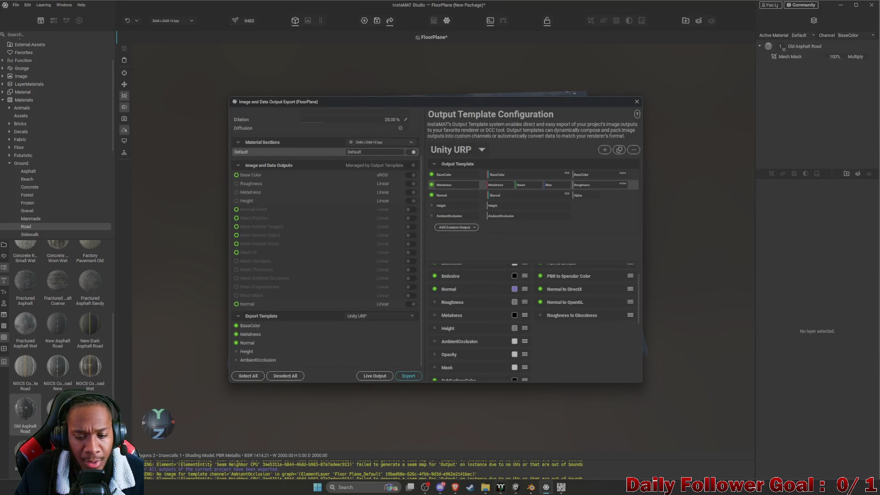
{"action": "left_click", "coordinate": [530, 488]}
{"action": "left_click", "coordinate": [561, 487]}
{"action": "mouse_move", "coordinate": [515, 487]}
{"action": "left_click", "coordinate": [516, 463]}
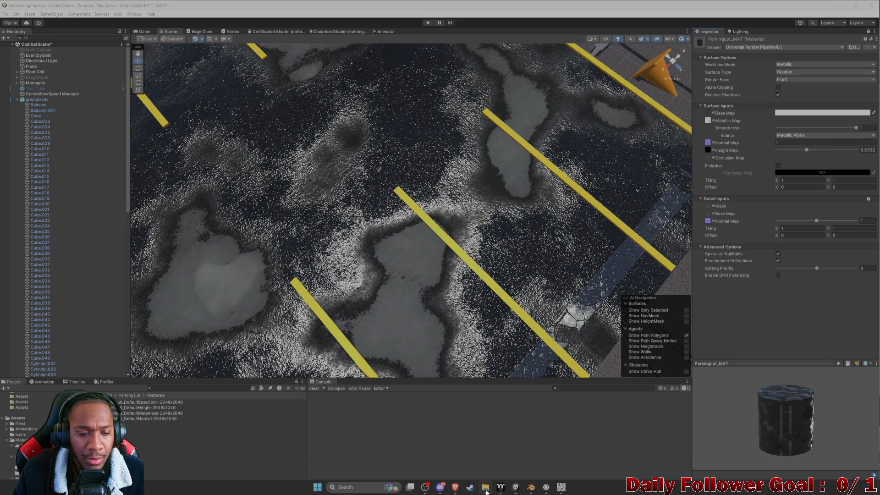
- Import the exported metalness PNG into Textures and assign it to the Metallic Map slot
{"action": "left_click_drag", "start_coordinate": [464, 491], "coordinate": [184, 491]}
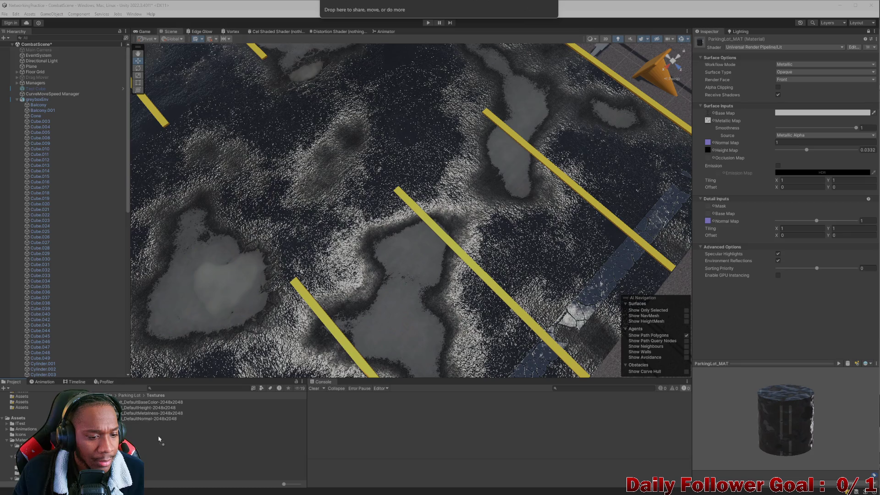
{"action": "left_click_drag", "start_coordinate": [159, 439], "coordinate": [147, 415]}
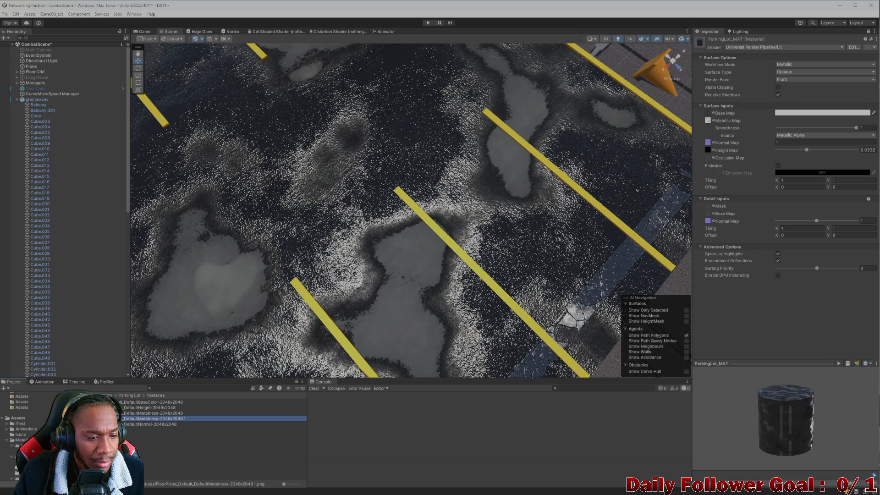
{"action": "mouse_move", "coordinate": [154, 419]}
{"action": "left_mouse_down"}
{"action": "mouse_move", "coordinate": [727, 113]}
{"action": "mouse_move", "coordinate": [708, 121]}
{"action": "left_mouse_up"}
- Test floor smoothness from 0 up to 0.887 and locate the metallic map texture
{"action": "mouse_move", "coordinate": [423, 287]}
{"action": "left_mouse_down"}
{"action": "mouse_move", "coordinate": [436, 278]}
{"action": "mouse_move", "coordinate": [414, 213]}
{"action": "mouse_move", "coordinate": [426, 353]}
{"action": "left_mouse_up"}
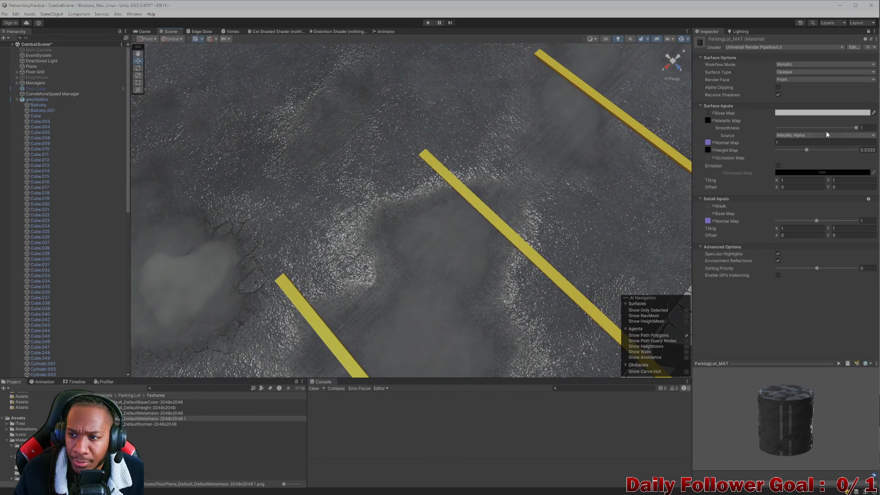
{"action": "left_click_drag", "start_coordinate": [855, 129], "coordinate": [739, 130]}
{"action": "mouse_move", "coordinate": [796, 127]}
{"action": "left_mouse_down"}
{"action": "mouse_move", "coordinate": [857, 127]}
{"action": "mouse_move", "coordinate": [710, 118]}
{"action": "left_mouse_up"}
{"action": "left_click", "coordinate": [708, 120]}
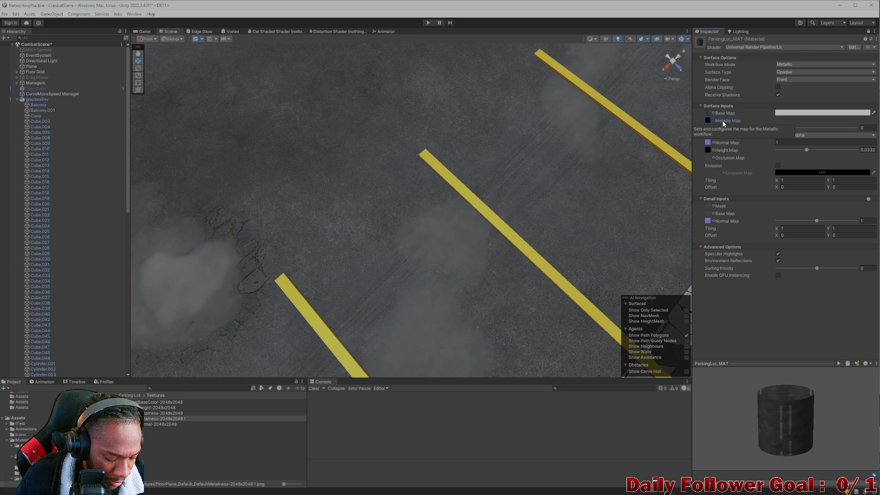
- Experiment with metallic map textures while trying smoothness at 0.851, 0.27 and 0.987
{"action": "key", "text": "ctrl+z"}
{"action": "left_click_drag", "start_coordinate": [777, 128], "coordinate": [845, 134]}
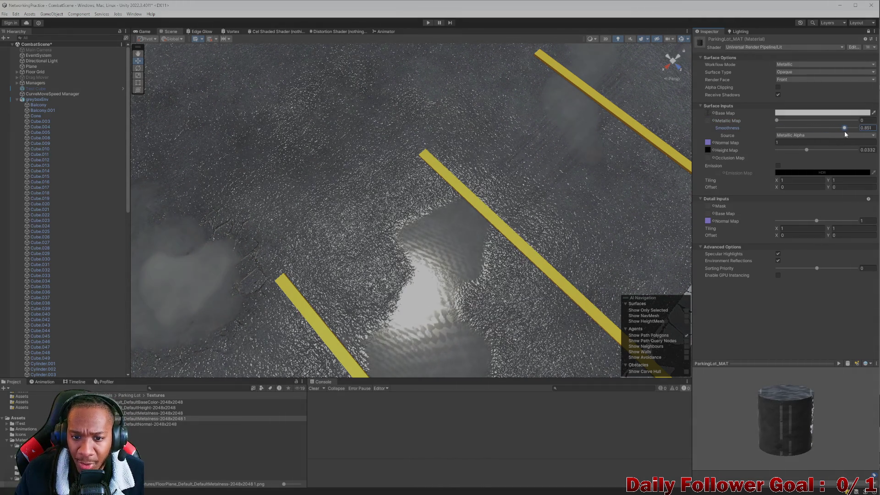
{"action": "mouse_move", "coordinate": [416, 310]}
{"action": "left_mouse_down"}
{"action": "mouse_move", "coordinate": [534, 293]}
{"action": "mouse_move", "coordinate": [648, 335]}
{"action": "mouse_move", "coordinate": [639, 314]}
{"action": "mouse_move", "coordinate": [678, 312]}
{"action": "left_mouse_up"}
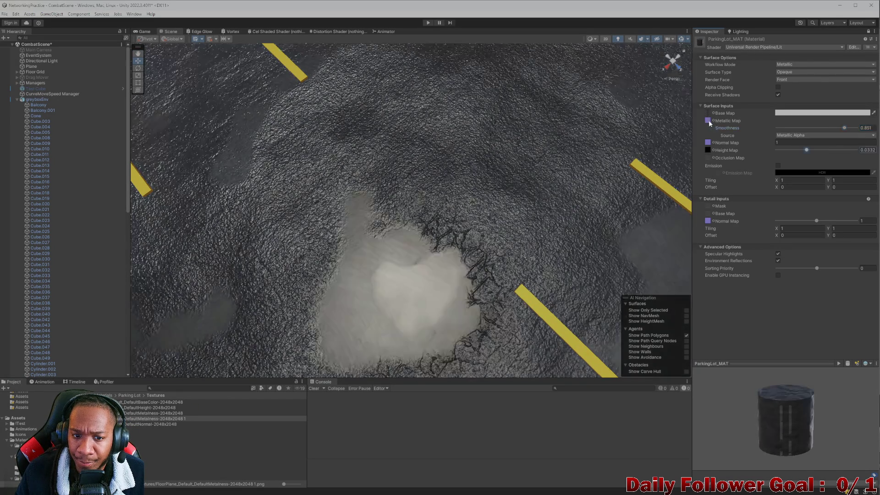
{"action": "left_click", "coordinate": [807, 149]}
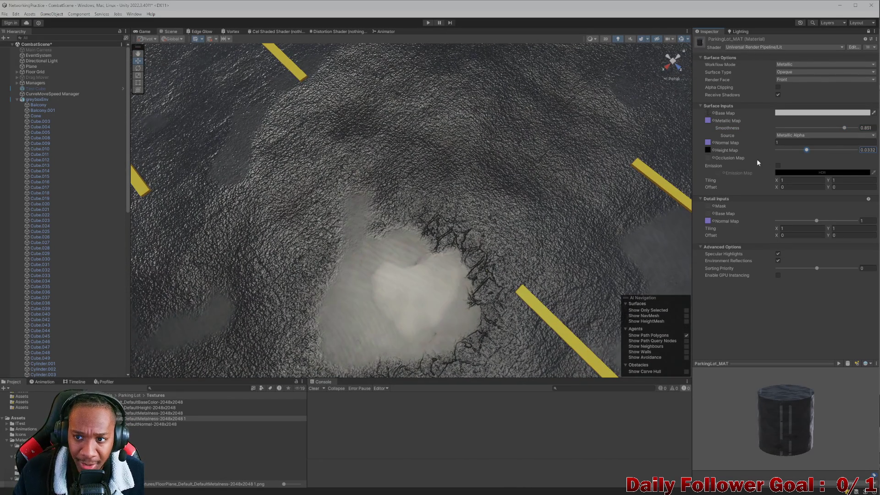
{"action": "key", "text": "ctrl+z"}
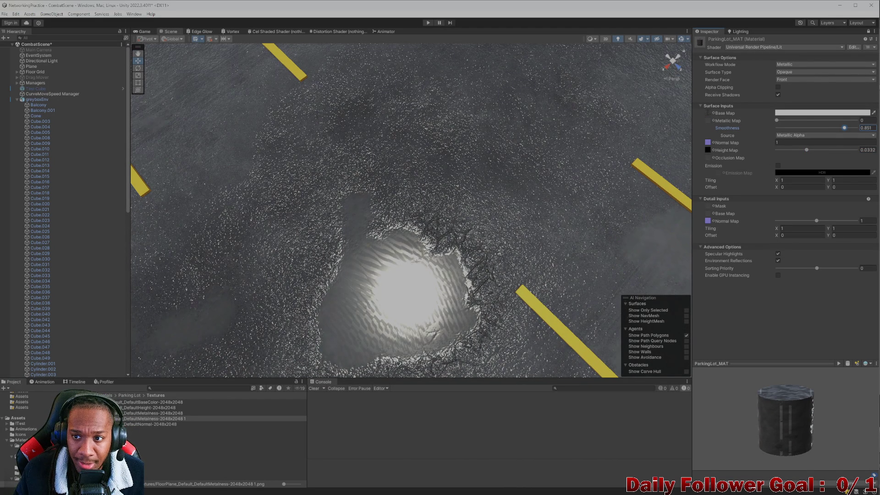
{"action": "mouse_move", "coordinate": [844, 128]}
{"action": "left_mouse_down"}
{"action": "mouse_move", "coordinate": [795, 130]}
{"action": "mouse_move", "coordinate": [847, 129]}
{"action": "mouse_move", "coordinate": [804, 129]}
{"action": "left_mouse_up"}
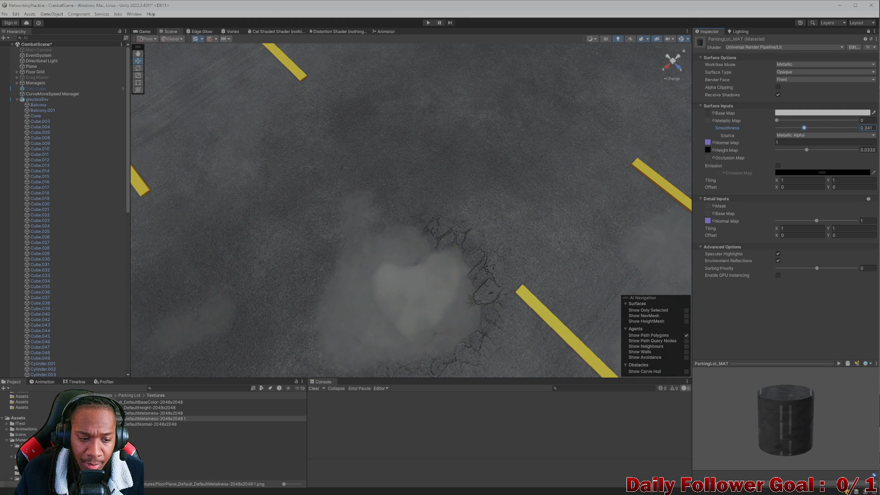
{"action": "left_click_drag", "start_coordinate": [665, 160], "coordinate": [709, 121]}
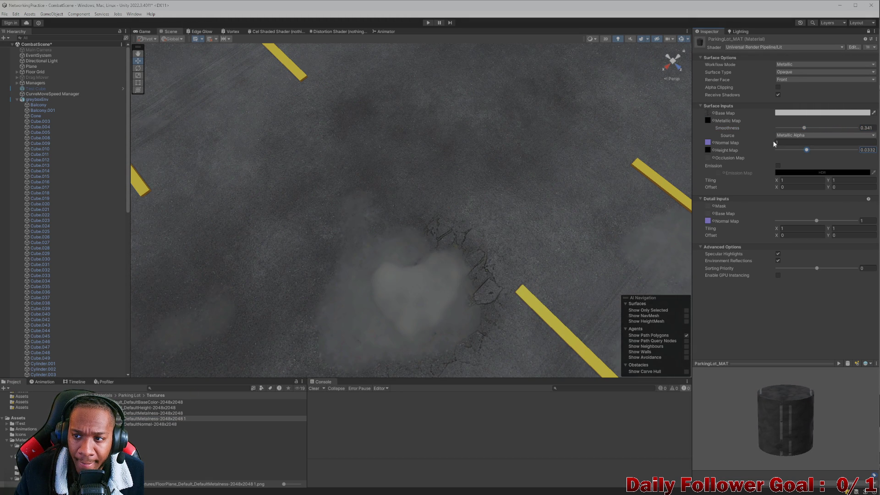
{"action": "mouse_move", "coordinate": [803, 128]}
{"action": "left_mouse_down"}
{"action": "mouse_move", "coordinate": [856, 134]}
{"action": "mouse_move", "coordinate": [765, 138]}
{"action": "mouse_move", "coordinate": [851, 134]}
{"action": "mouse_move", "coordinate": [817, 130]}
{"action": "left_mouse_up"}
- Clear the Metallic Map slot, then set metallic to 0.142 and smoothness to 0.759
{"action": "left_click", "coordinate": [709, 120]}
{"action": "key", "text": "Delete"}
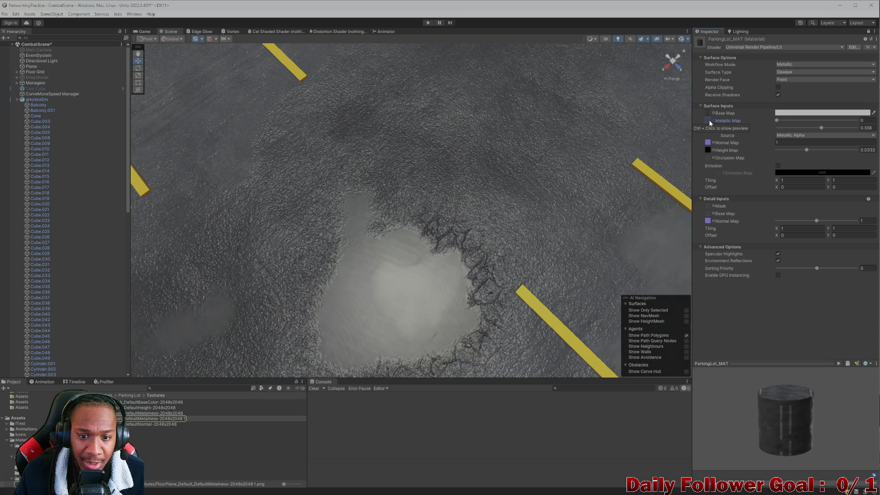
{"action": "mouse_move", "coordinate": [788, 119]}
{"action": "left_mouse_down"}
{"action": "mouse_move", "coordinate": [824, 122]}
{"action": "mouse_move", "coordinate": [788, 131]}
{"action": "mouse_move", "coordinate": [831, 128]}
{"action": "mouse_move", "coordinate": [820, 128]}
{"action": "left_mouse_up"}
{"action": "scroll", "coordinate": [622, 249], "scroll_direction": "down", "scroll_amount": 2}
{"action": "scroll", "coordinate": [440, 303], "scroll_direction": "down", "scroll_amount": 3}
{"action": "mouse_move", "coordinate": [440, 303]}
{"action": "left_mouse_down"}
{"action": "mouse_move", "coordinate": [456, 237]}
{"action": "mouse_move", "coordinate": [514, 251]}
{"action": "left_mouse_up"}
{"action": "scroll", "coordinate": [514, 251], "scroll_direction": "up", "scroll_amount": 5}
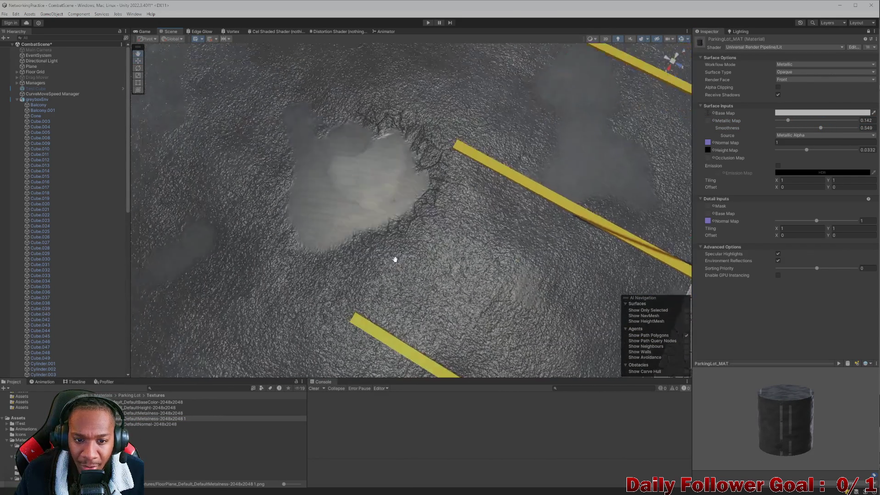
{"action": "left_click_drag", "start_coordinate": [820, 128], "coordinate": [837, 128]}
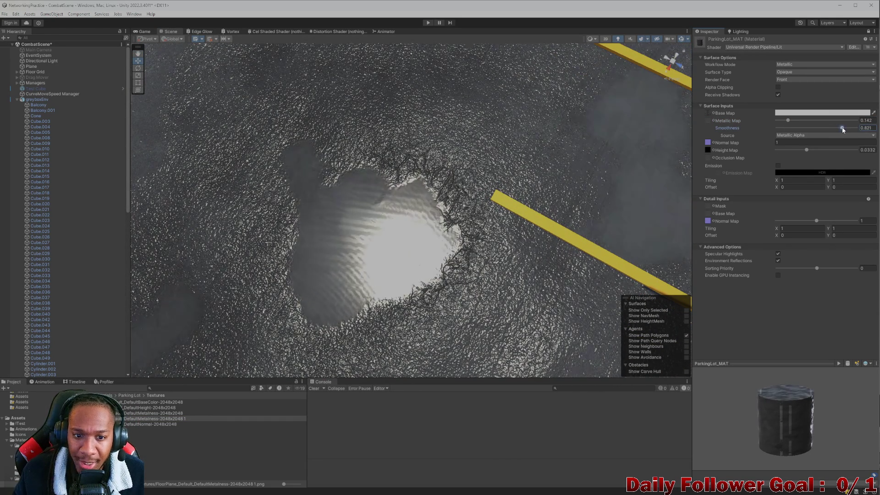
{"action": "scroll", "coordinate": [447, 236], "scroll_direction": "down", "scroll_amount": 3}
{"action": "scroll", "coordinate": [447, 235], "scroll_direction": "down", "scroll_amount": 2}
{"action": "mouse_move", "coordinate": [446, 235]}
{"action": "left_mouse_down"}
{"action": "mouse_move", "coordinate": [523, 153]}
{"action": "mouse_move", "coordinate": [457, 169]}
{"action": "mouse_move", "coordinate": [422, 205]}
{"action": "mouse_move", "coordinate": [427, 268]}
{"action": "mouse_move", "coordinate": [442, 251]}
{"action": "mouse_move", "coordinate": [623, 195]}
{"action": "left_mouse_up"}
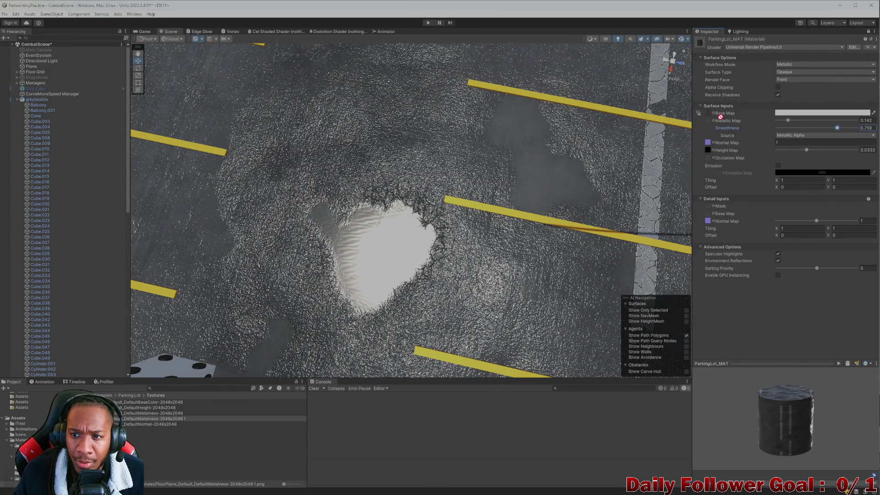
- Put DefaultMetalness back on ParkingLot_MAT's Metallic Map and lower its Smoothness to a duller gloss
{"action": "left_click_drag", "start_coordinate": [709, 124], "coordinate": [708, 121]}
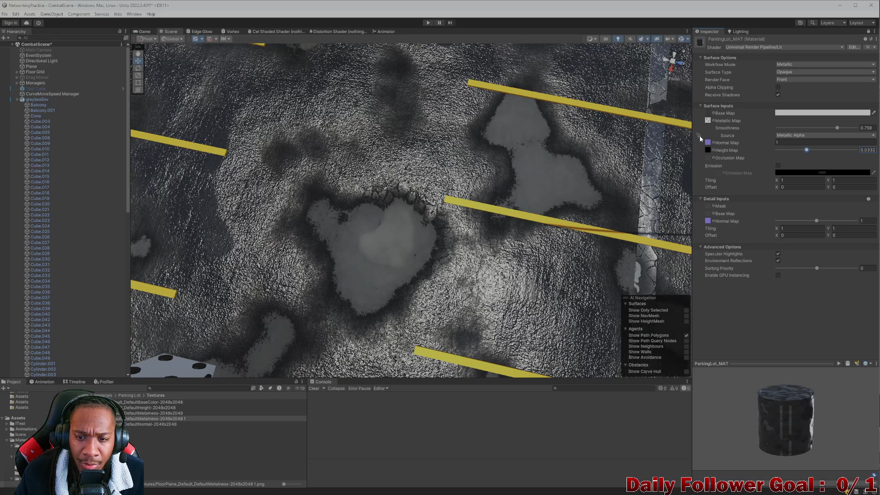
{"action": "left_click_drag", "start_coordinate": [836, 128], "coordinate": [821, 127]}
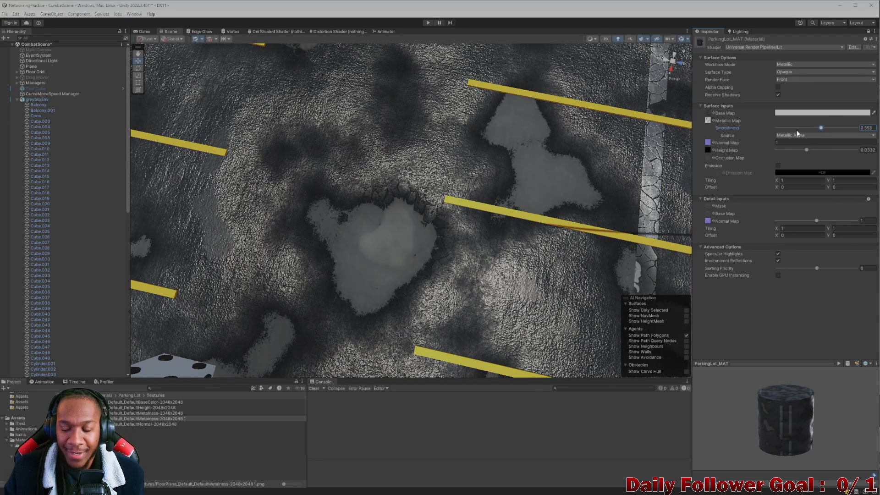
{"action": "scroll", "coordinate": [433, 233], "scroll_direction": "up", "scroll_amount": 5}
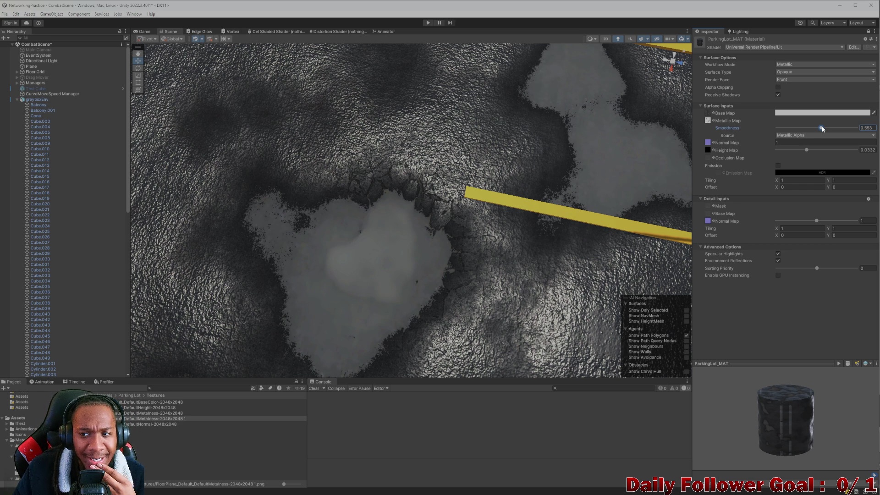
{"action": "mouse_move", "coordinate": [822, 129]}
{"action": "left_mouse_down"}
{"action": "mouse_move", "coordinate": [778, 129]}
{"action": "mouse_move", "coordinate": [827, 131]}
{"action": "left_mouse_up"}
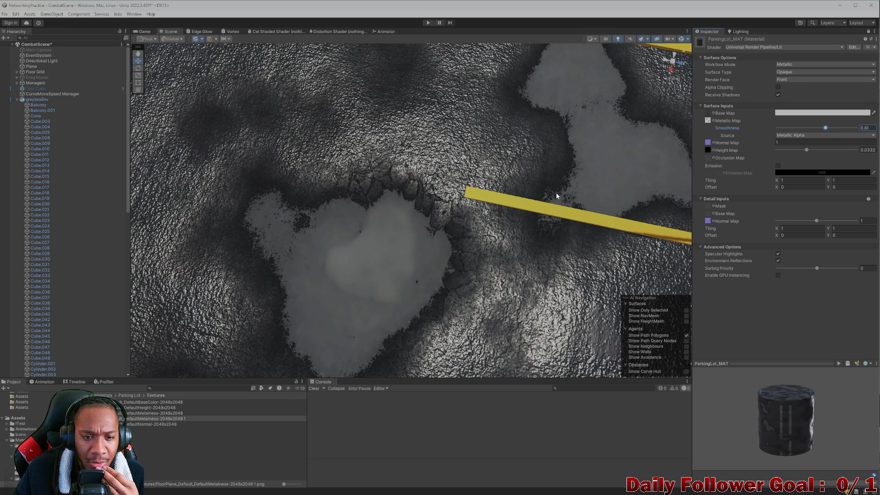
{"action": "scroll", "coordinate": [550, 197], "scroll_direction": "down", "scroll_amount": 5}
{"action": "scroll", "coordinate": [507, 227], "scroll_direction": "down", "scroll_amount": 3}
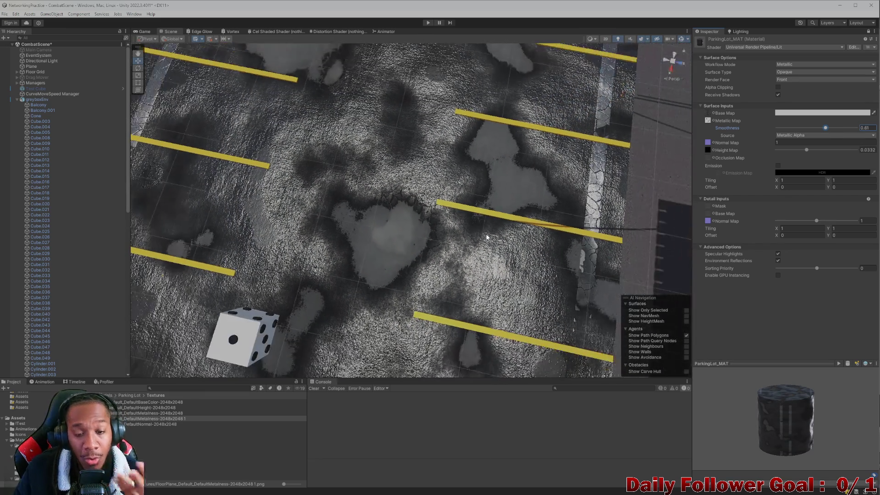
{"action": "scroll", "coordinate": [488, 235], "scroll_direction": "down", "scroll_amount": 2}
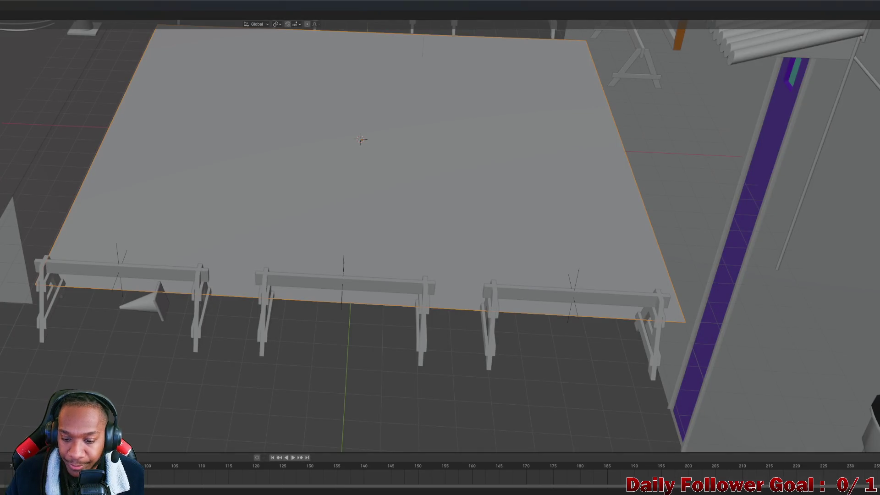
- Un-maximize the Blender window and shift it left so the Unity editor shows beside it
{"action": "mouse_move", "coordinate": [525, 2]}
{"action": "left_mouse_down"}
{"action": "mouse_move", "coordinate": [497, 20]}
{"action": "mouse_move", "coordinate": [465, 12]}
{"action": "mouse_move", "coordinate": [525, 4]}
{"action": "mouse_move", "coordinate": [567, 28]}
{"action": "left_mouse_up"}
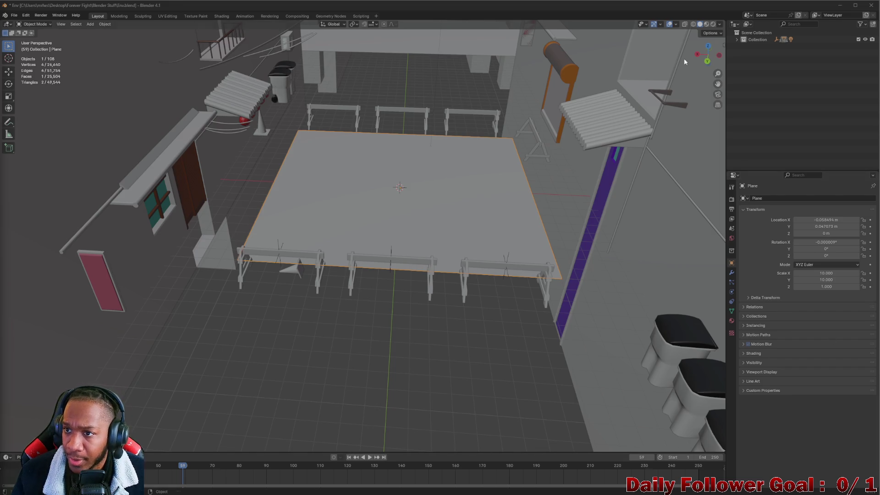
{"action": "mouse_move", "coordinate": [468, 9]}
{"action": "left_mouse_down"}
{"action": "mouse_move", "coordinate": [218, 10]}
{"action": "mouse_move", "coordinate": [233, 23]}
{"action": "mouse_move", "coordinate": [220, 9]}
{"action": "left_mouse_up"}
- Maximize the Unity editor and deselect the metalness texture in the Project panel
{"action": "left_click_drag", "start_coordinate": [655, 9], "coordinate": [328, 9]}
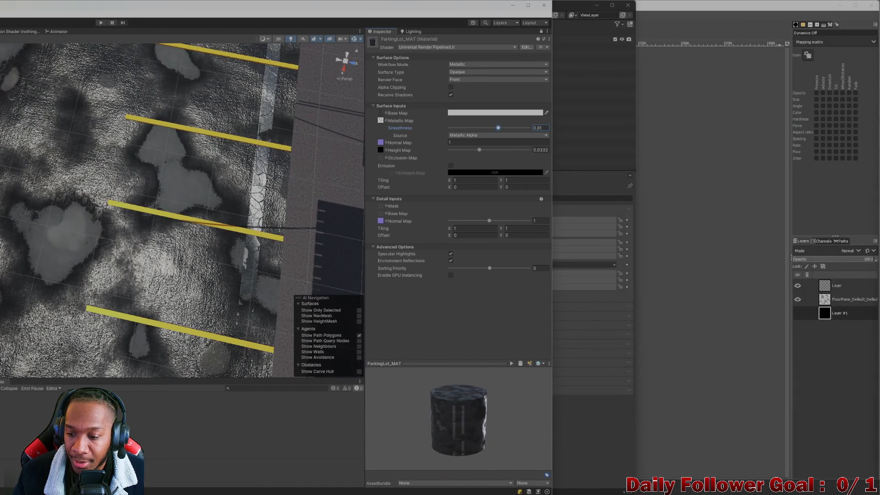
{"action": "mouse_move", "coordinate": [745, 493]}
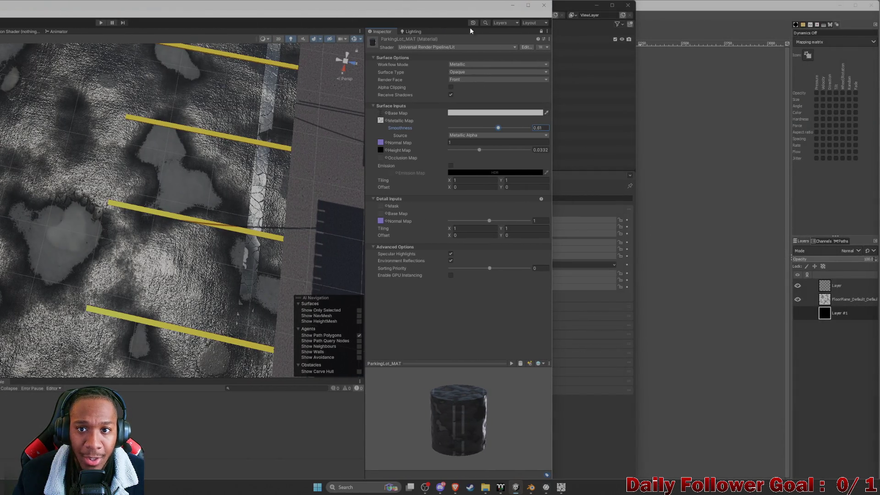
{"action": "double_click", "coordinate": [347, 10]}
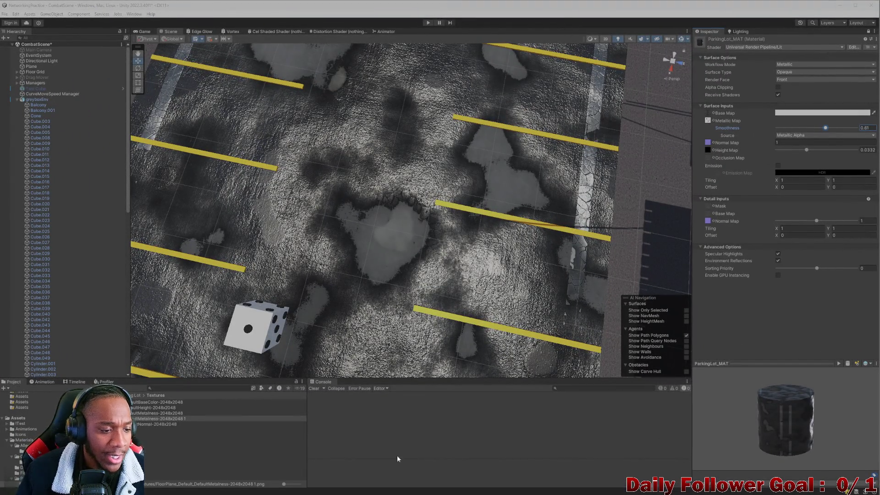
{"action": "left_click", "coordinate": [183, 455]}
- Switch from Unity to Blender, then on to the metalness texture in GIMP
{"action": "mouse_move", "coordinate": [387, 492]}
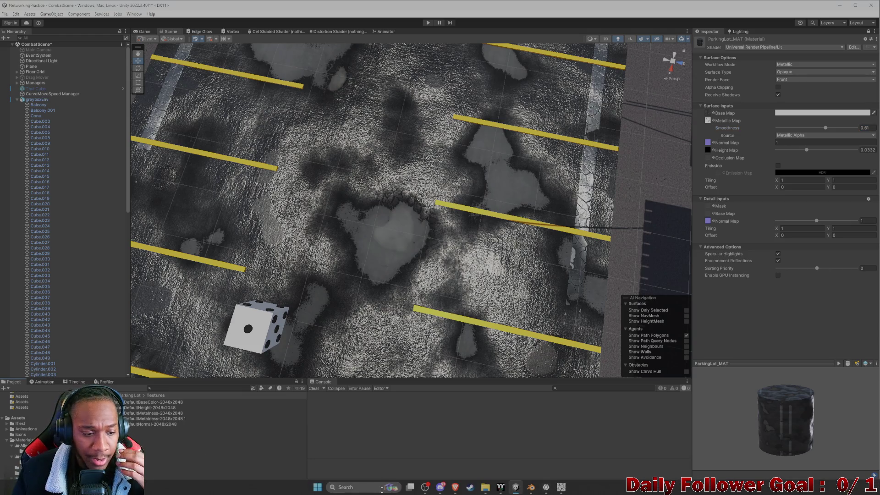
{"action": "left_click", "coordinate": [531, 487]}
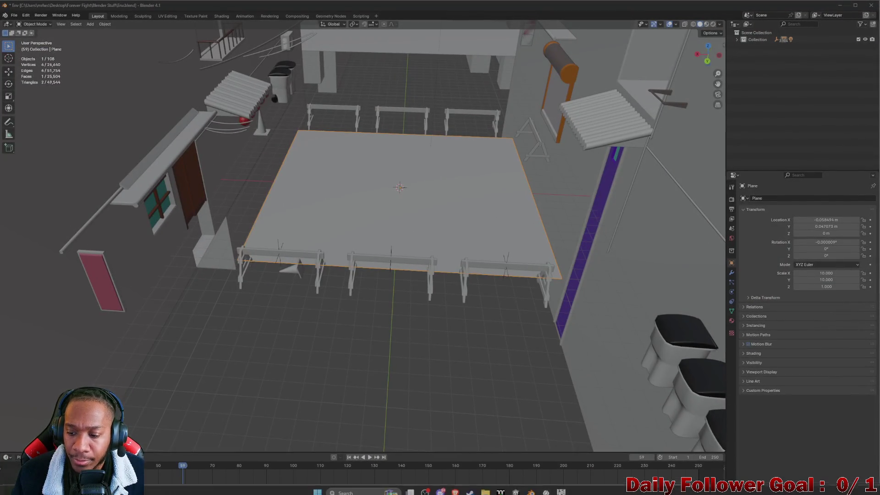
{"action": "mouse_move", "coordinate": [530, 488]}
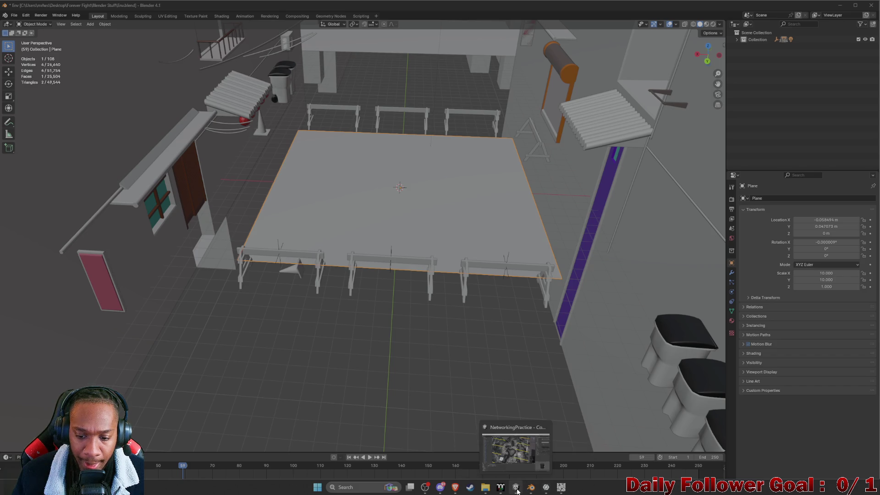
{"action": "left_click", "coordinate": [561, 488]}
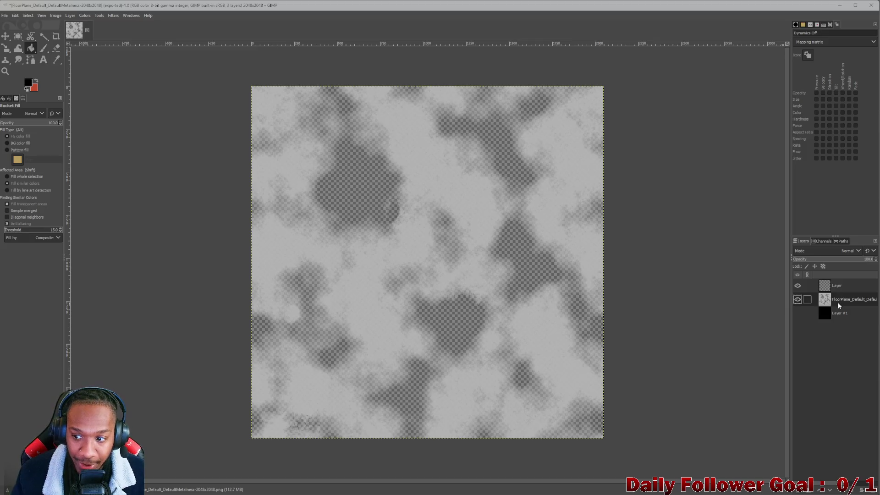
- Invert the metalness texture with Colors > Invert, then reopen and dismiss the Colors menu
{"action": "left_click", "coordinate": [86, 15]}
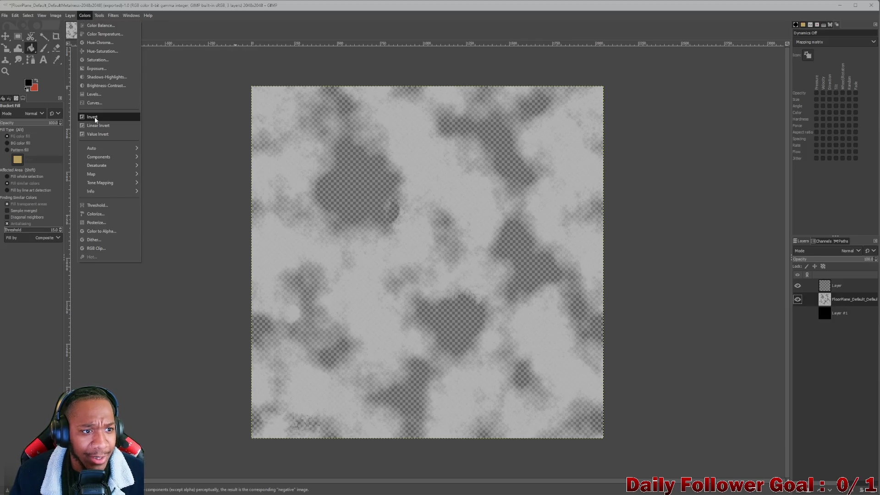
{"action": "left_click", "coordinate": [92, 118]}
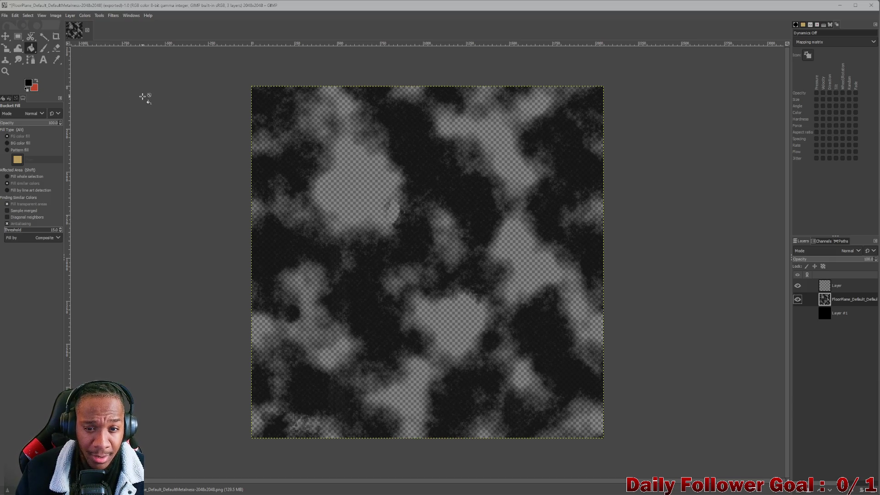
{"action": "left_click", "coordinate": [82, 15]}
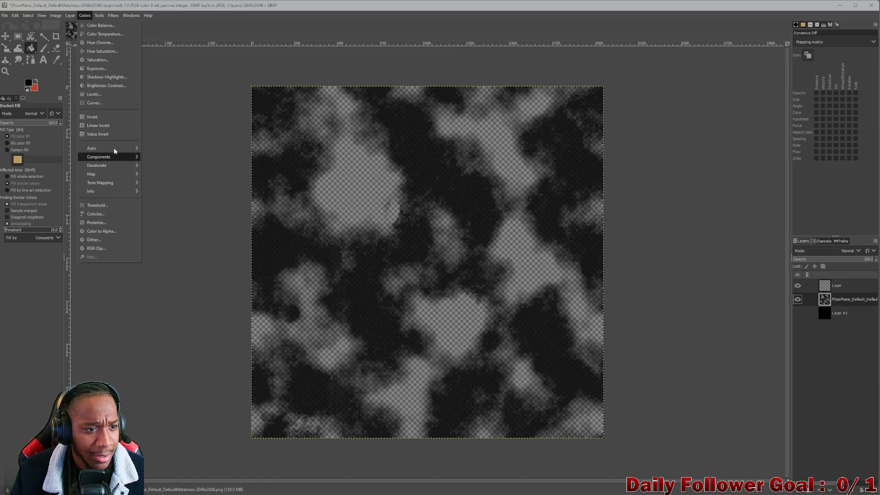
{"action": "key", "text": "Escape"}
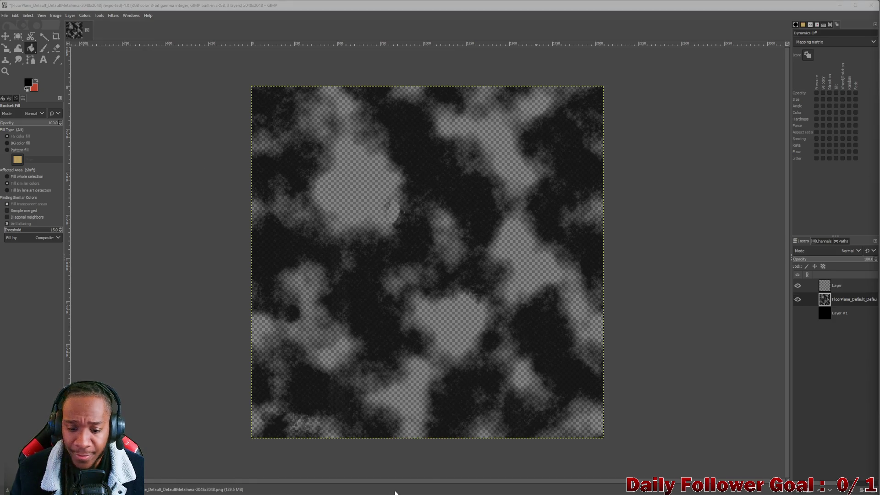
- Bring the browser with the GIMP invert-colours tutorial forward
{"action": "mouse_move", "coordinate": [429, 493]}
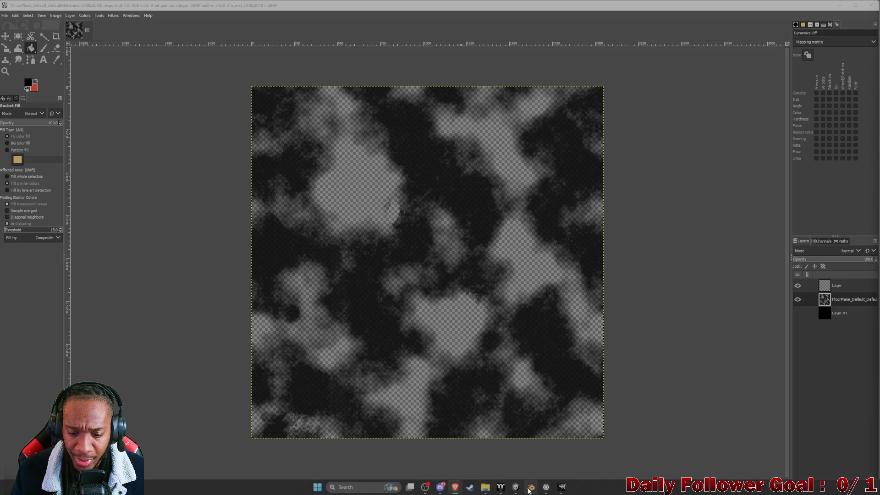
{"action": "mouse_move", "coordinate": [455, 488]}
{"action": "left_click", "coordinate": [480, 468]}
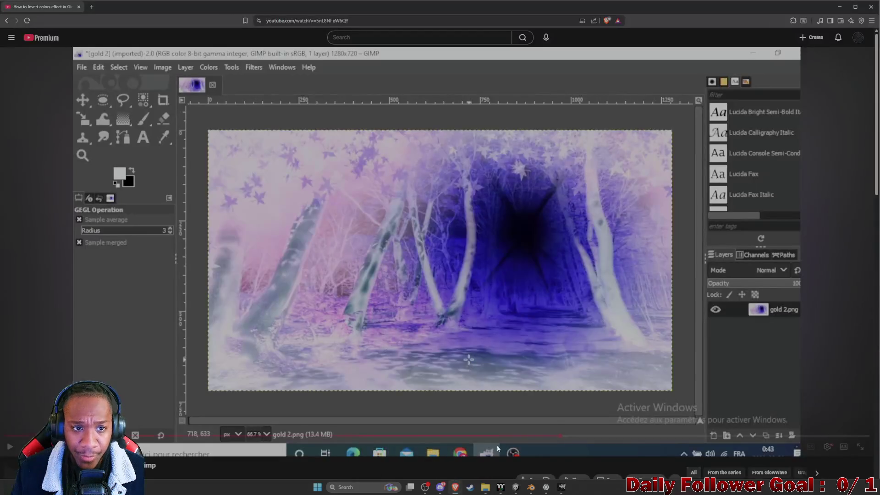
- Search Google videos for 'how to invert alpha in gimp' and open the Inverting Opacity/Alpha tutorial
{"action": "left_click", "coordinate": [7, 20]}
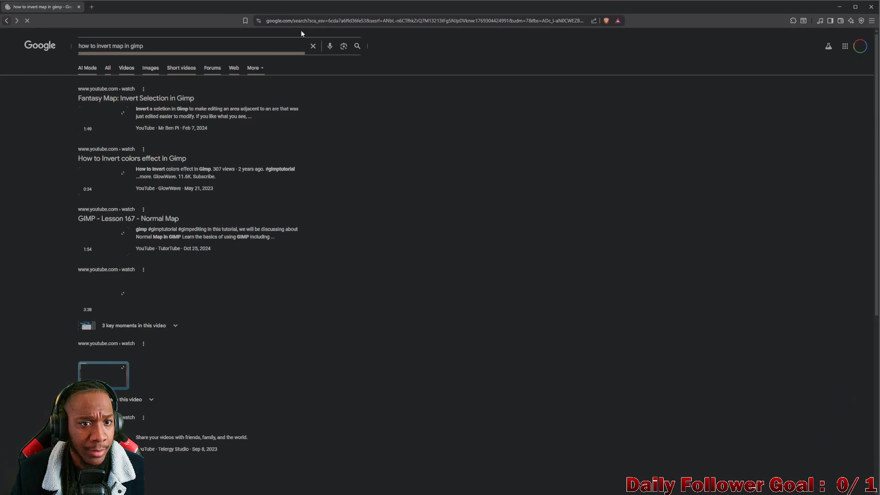
{"action": "left_click", "coordinate": [112, 46]}
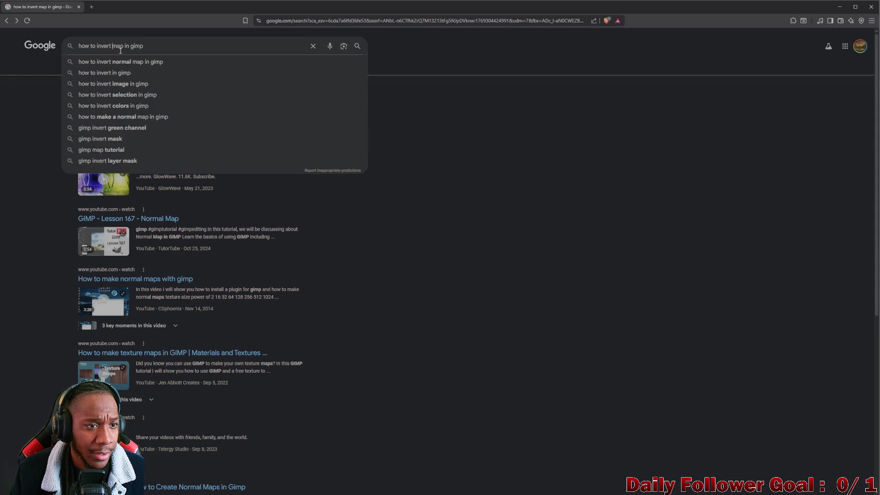
{"action": "type", "text": "alpha"}
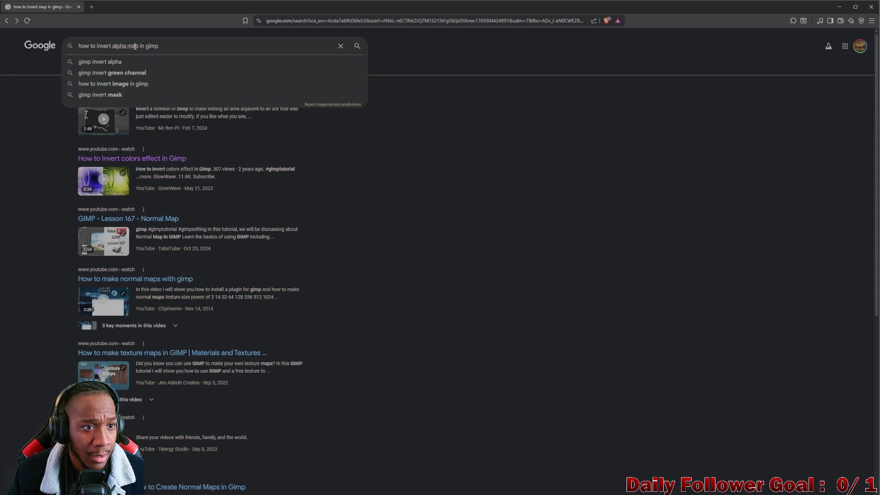
{"action": "key", "text": "BackSpace"}
{"action": "key", "text": "BackSpace"}
{"action": "key", "text": "BackSpace"}
{"action": "key", "text": "Return"}
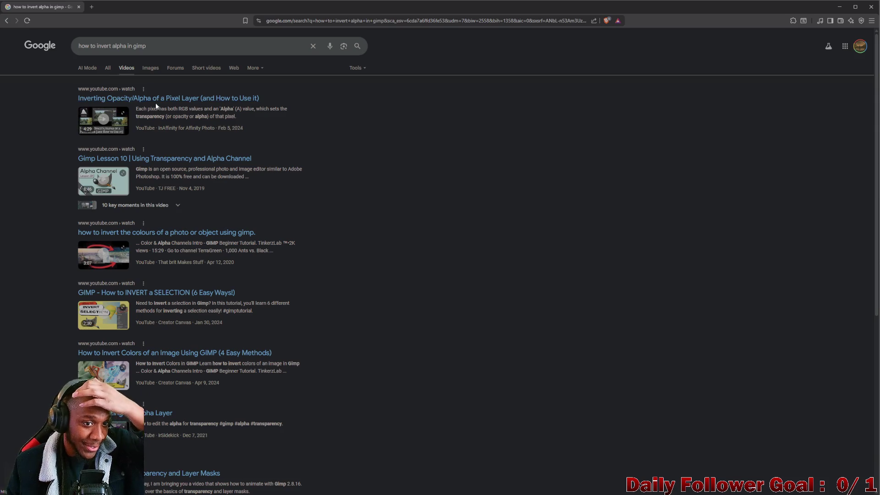
{"action": "mouse_move", "coordinate": [153, 104]}
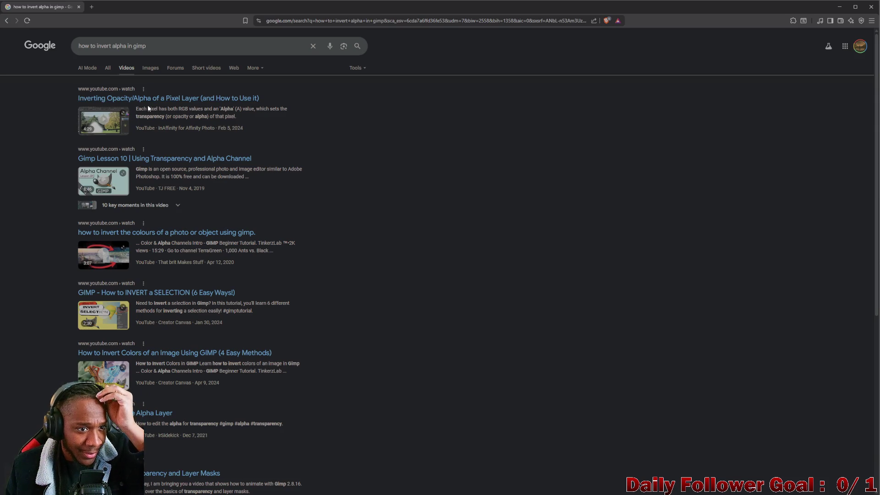
{"action": "left_click", "coordinate": [151, 98]}
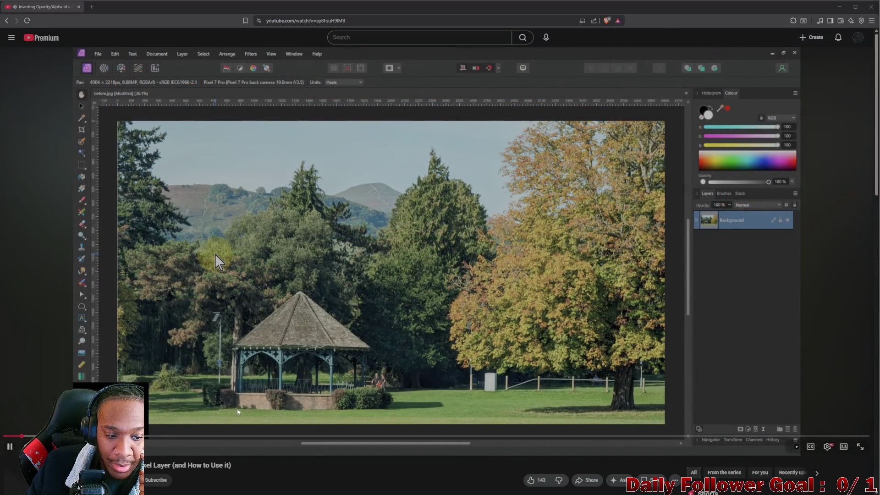
- Scroll the Inverting Opacity/Alpha video page, pause playback, and go back to the search results
{"action": "scroll", "coordinate": [155, 398], "scroll_direction": "down", "scroll_amount": 1}
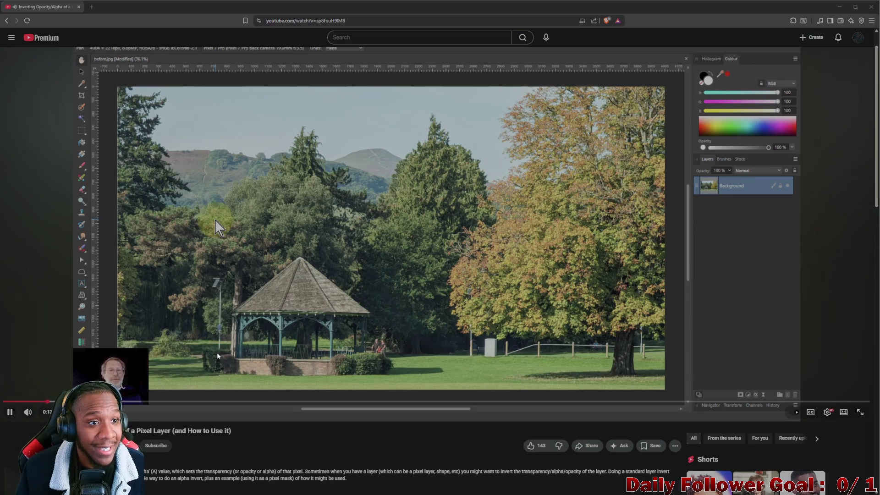
{"action": "scroll", "coordinate": [217, 346], "scroll_direction": "down", "scroll_amount": 1}
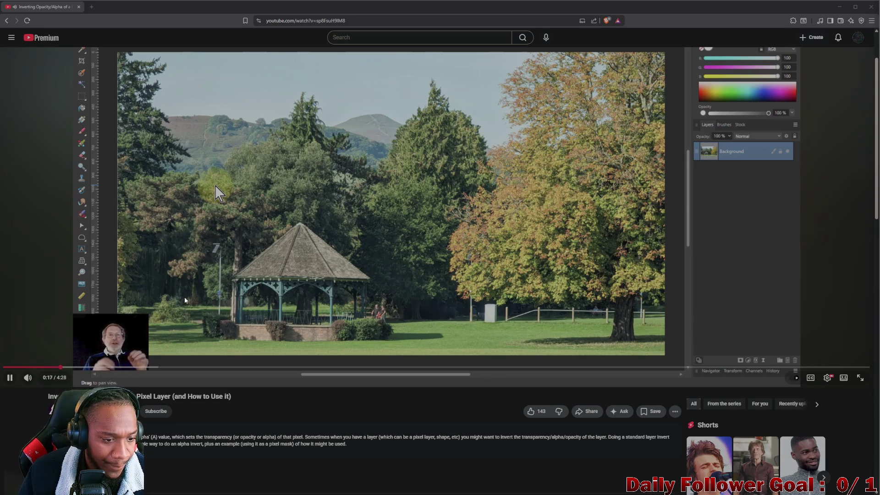
{"action": "key", "text": "space"}
{"action": "left_click", "coordinate": [7, 20]}
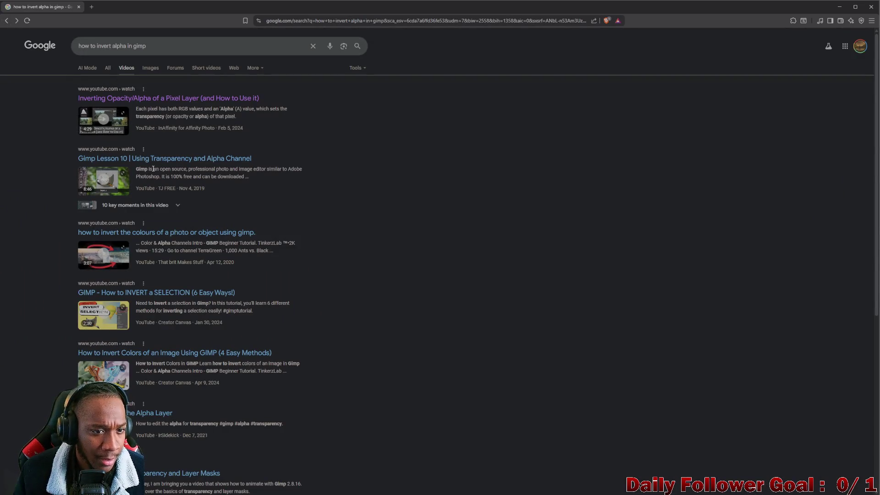
- Scroll through the 'how to invert alpha in gimp' video results, then open a new blank tab
{"action": "scroll", "coordinate": [171, 161], "scroll_direction": "down", "scroll_amount": 2}
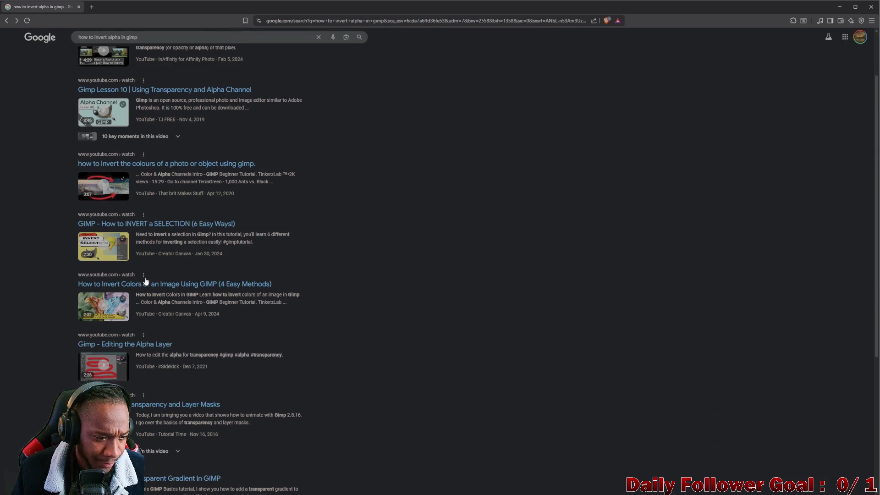
{"action": "scroll", "coordinate": [140, 312], "scroll_direction": "down", "scroll_amount": 1}
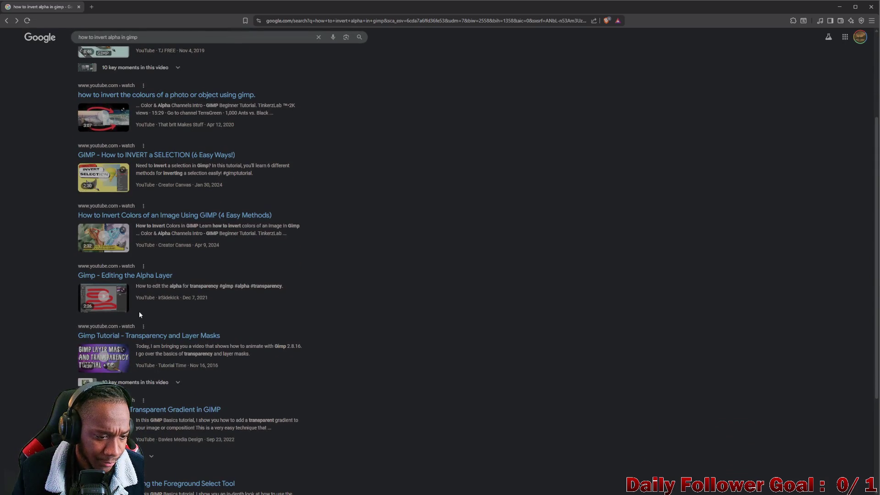
{"action": "scroll", "coordinate": [138, 316], "scroll_direction": "down", "scroll_amount": 4}
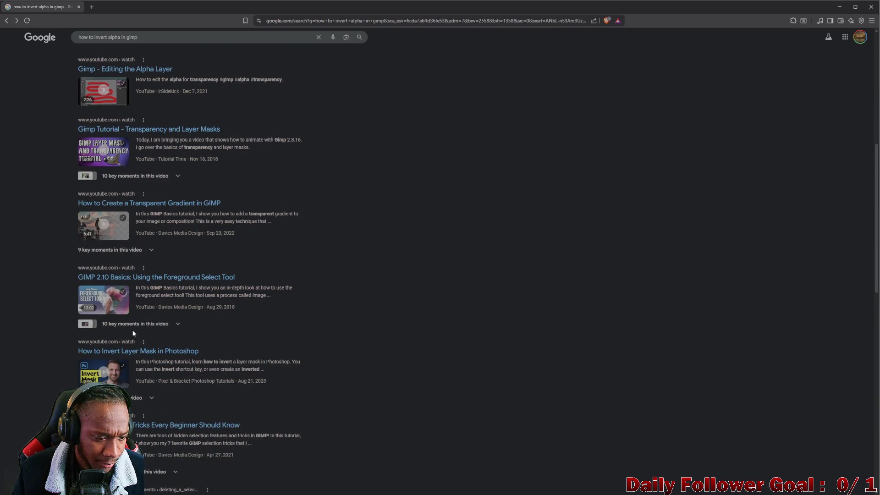
{"action": "scroll", "coordinate": [134, 333], "scroll_direction": "down", "scroll_amount": 3}
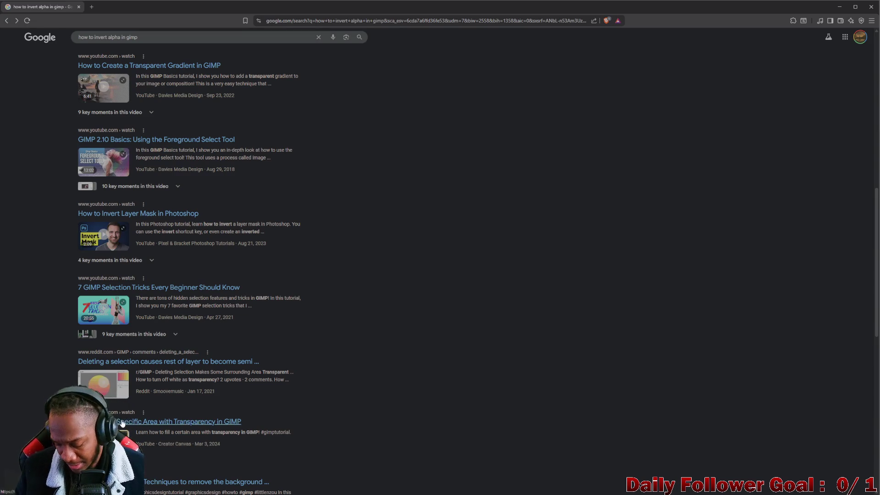
{"action": "mouse_move", "coordinate": [205, 1]}
{"action": "left_mouse_down"}
{"action": "mouse_move", "coordinate": [101, 3]}
{"action": "mouse_move", "coordinate": [527, 19]}
{"action": "mouse_move", "coordinate": [579, 29]}
{"action": "left_mouse_up"}
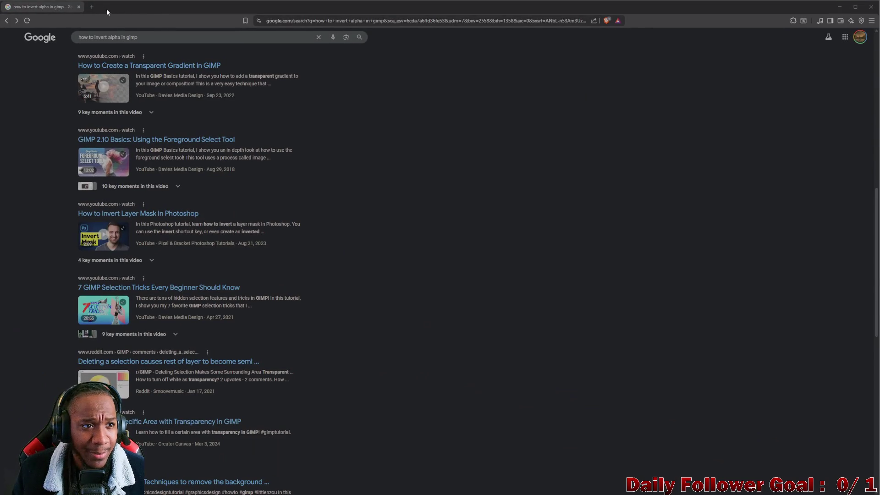
{"action": "left_click", "coordinate": [92, 8]}
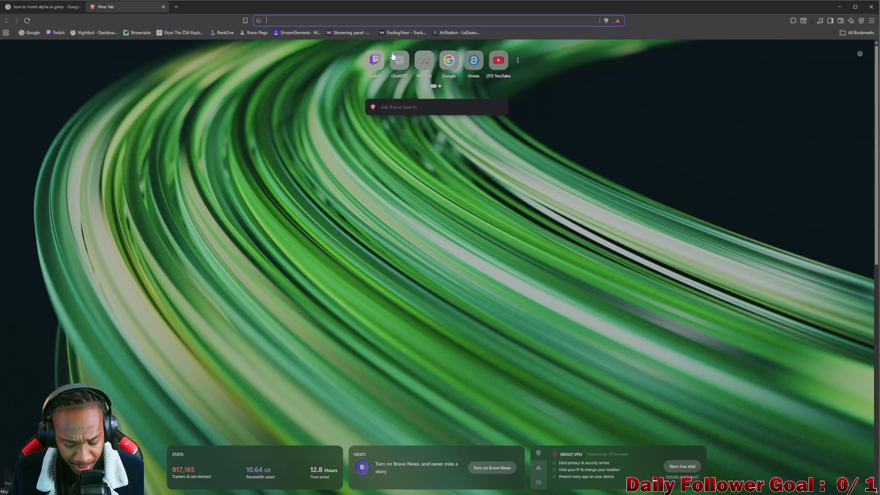
- Go to chatgpt.com and start writing a question about the metalness map
{"action": "type", "text": "chat"}
{"action": "left_click", "coordinate": [336, 32]}
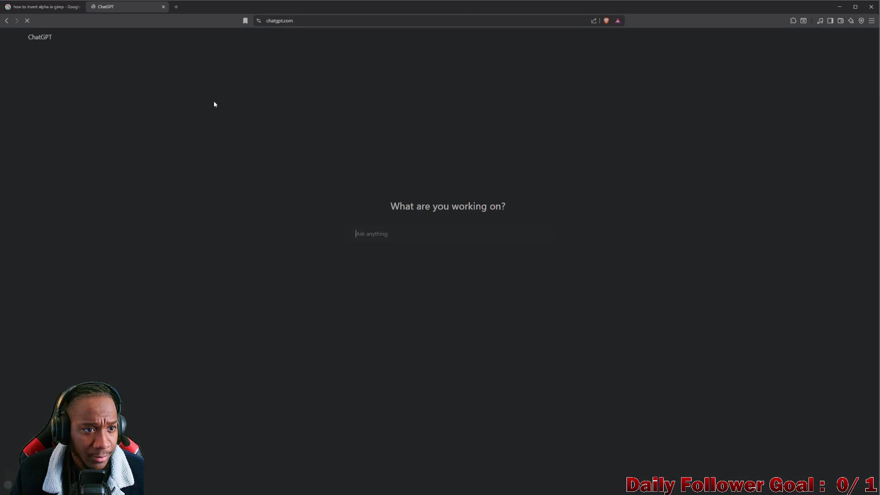
{"action": "type", "text": "okay "}
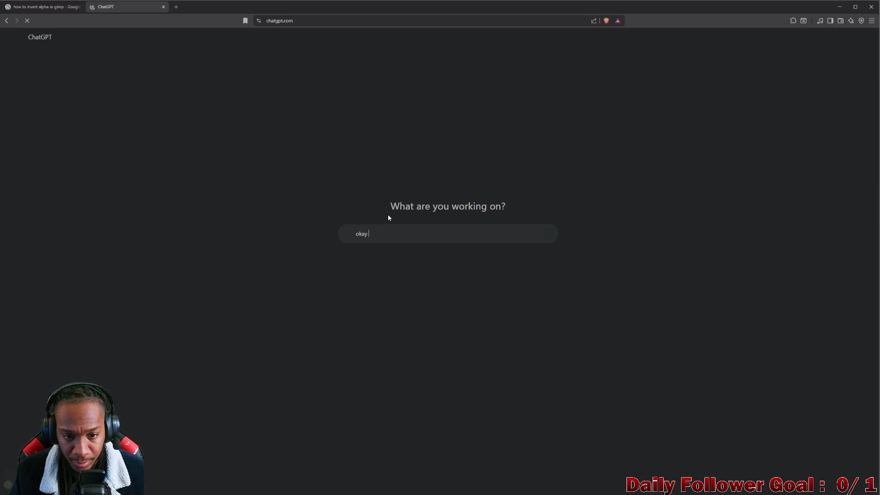
{"action": "type", "text": "I have a metalness"}
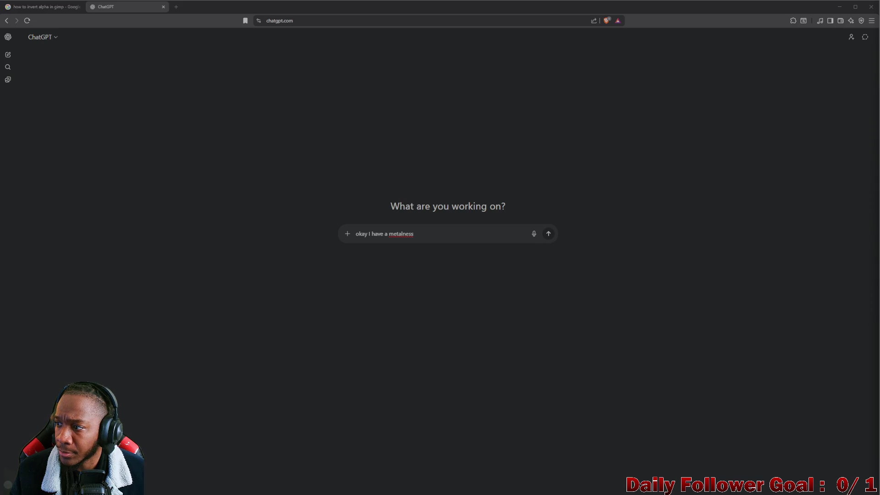
{"action": "left_click", "coordinate": [421, 234]}
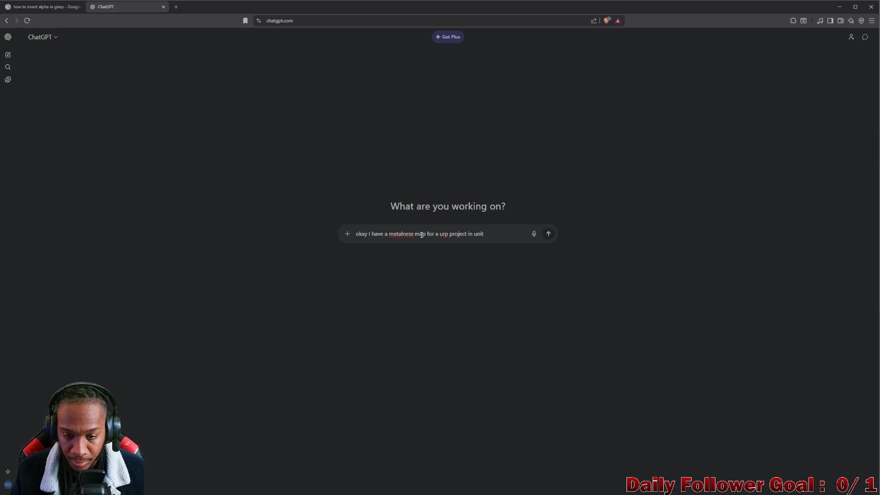
- Finish and send the question on inverting the metalness map alpha in GIMP, correcting 'trasparent'
{"action": "type", "text": "y. The"}
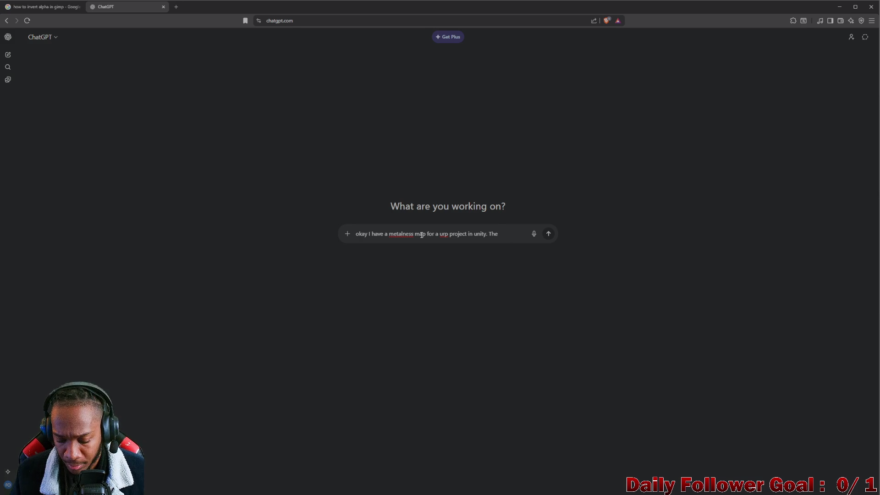
{"action": "type", "text": " I need to "}
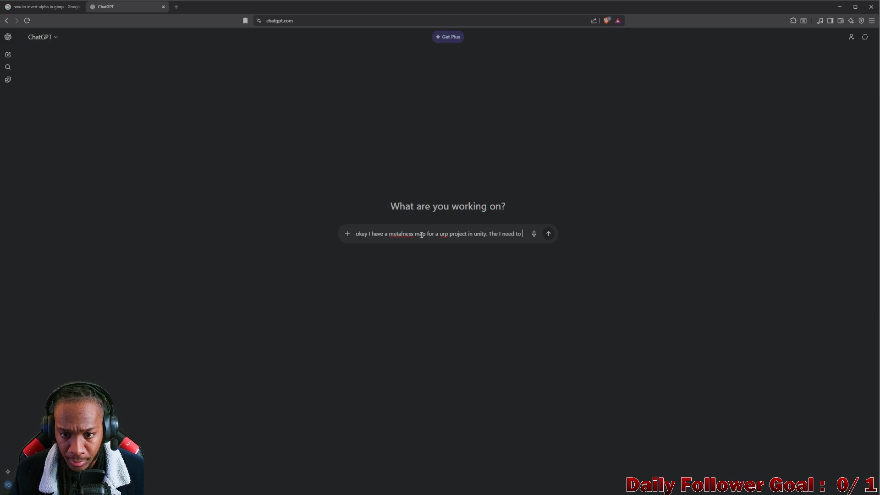
{"action": "type", "text": "invert the alp"}
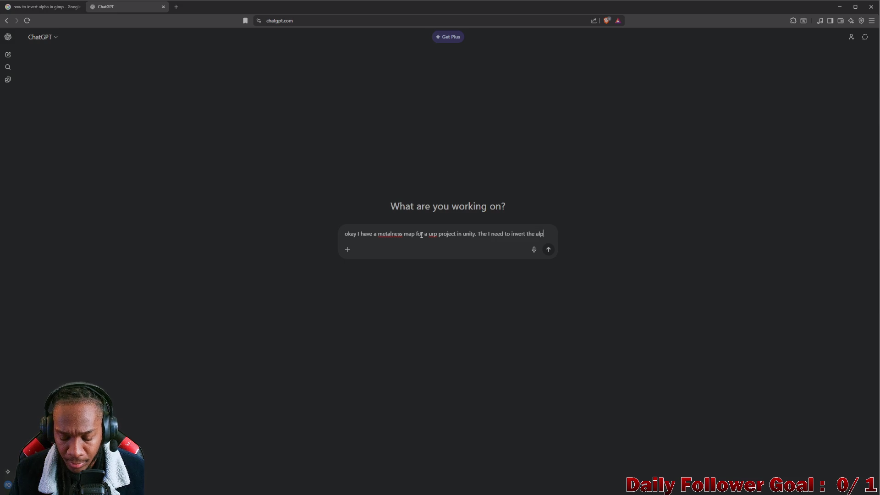
{"action": "type", "text": "of the image. The dark par"}
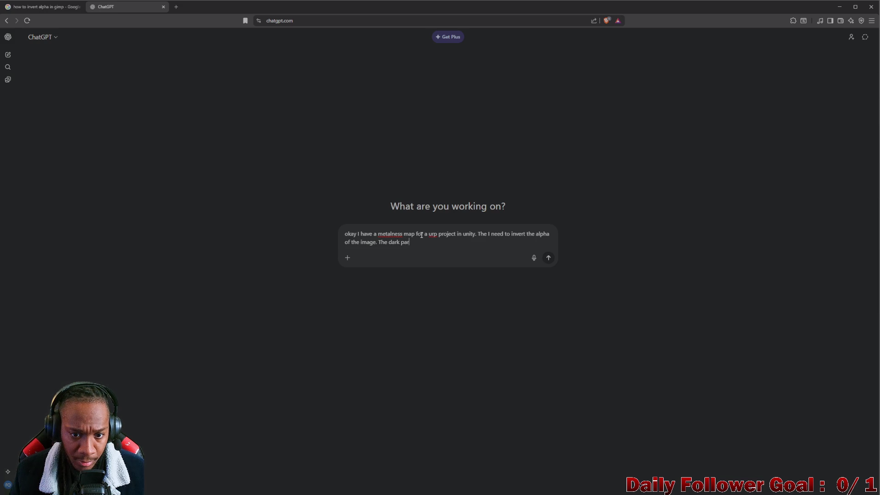
{"action": "type", "text": "ts need t"}
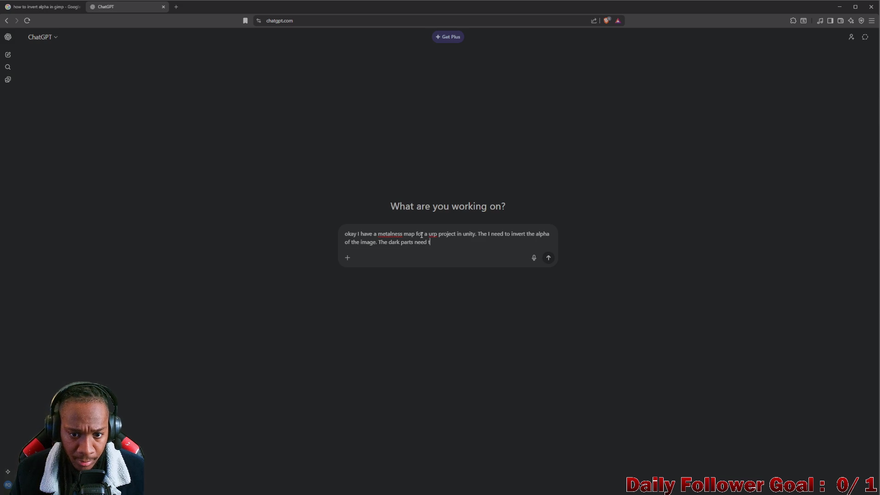
{"action": "type", "text": "o become tran"}
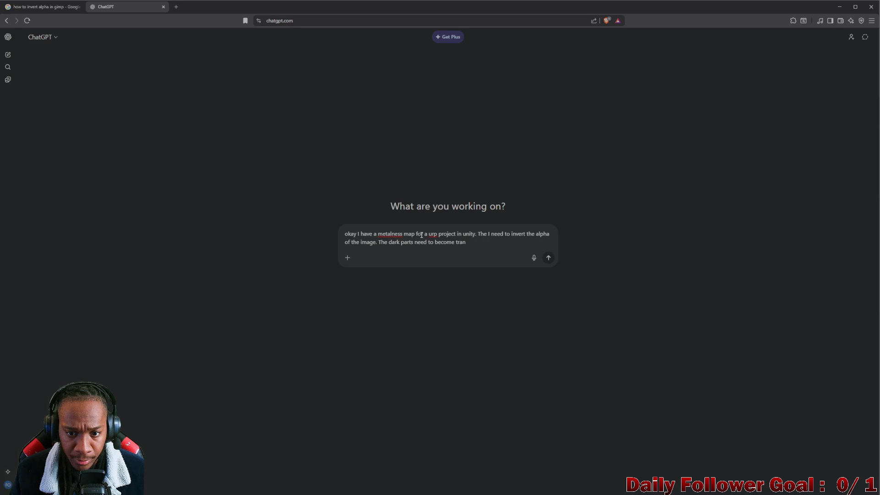
{"action": "type", "text": "sparent and"}
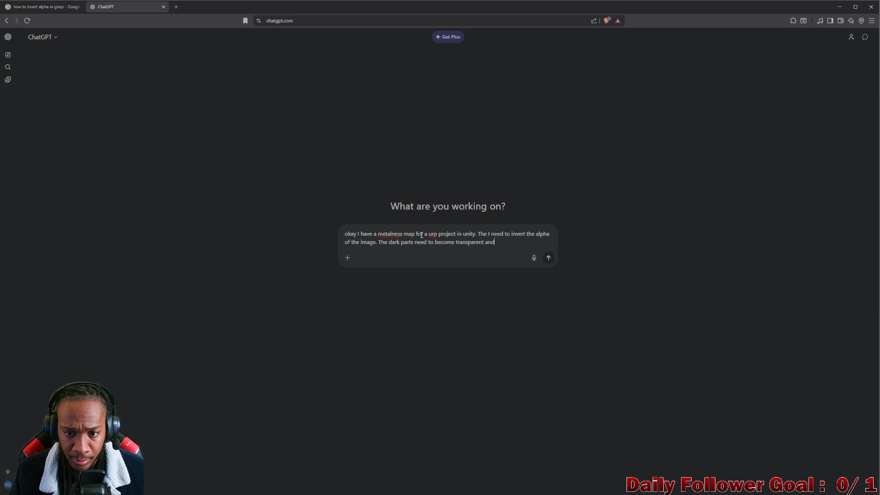
{"action": "type", "text": "pa"}
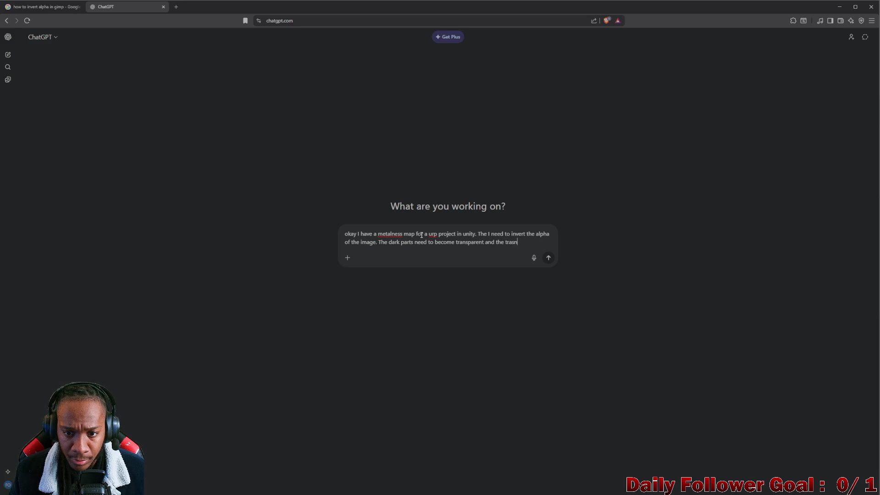
{"action": "type", "text": "nt "}
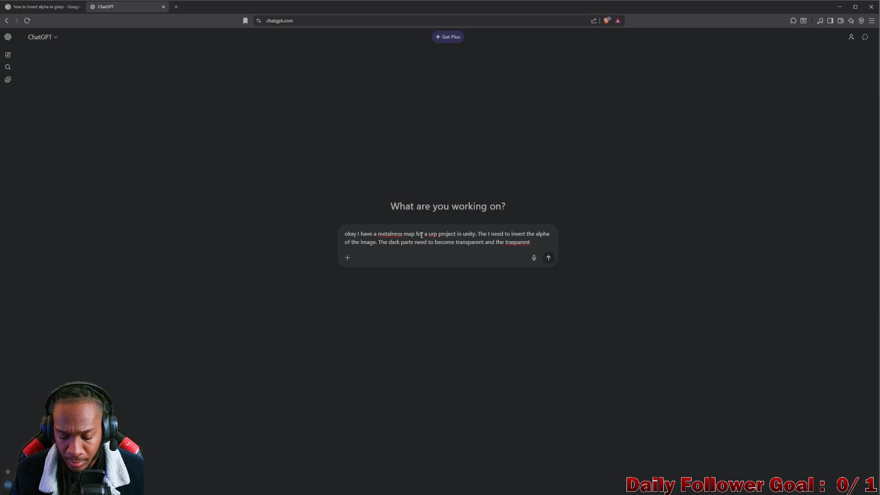
{"action": "type", "text": "parts need to beco"}
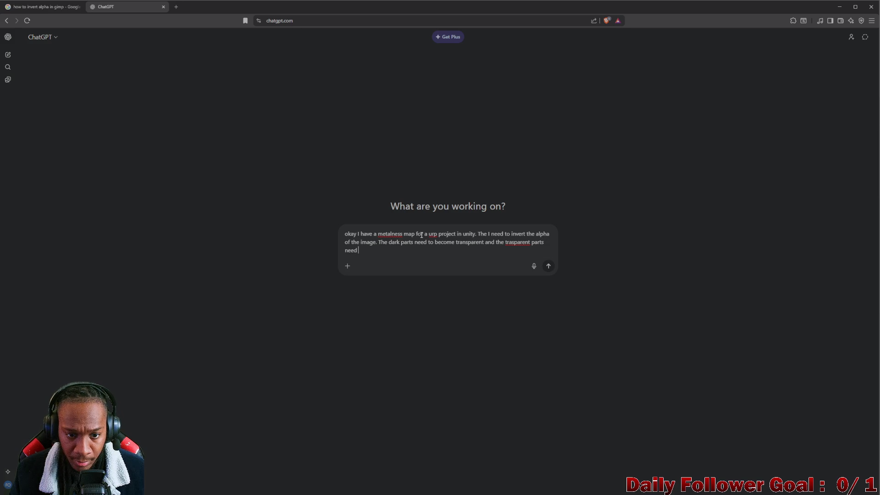
{"action": "type", "text": "me d"}
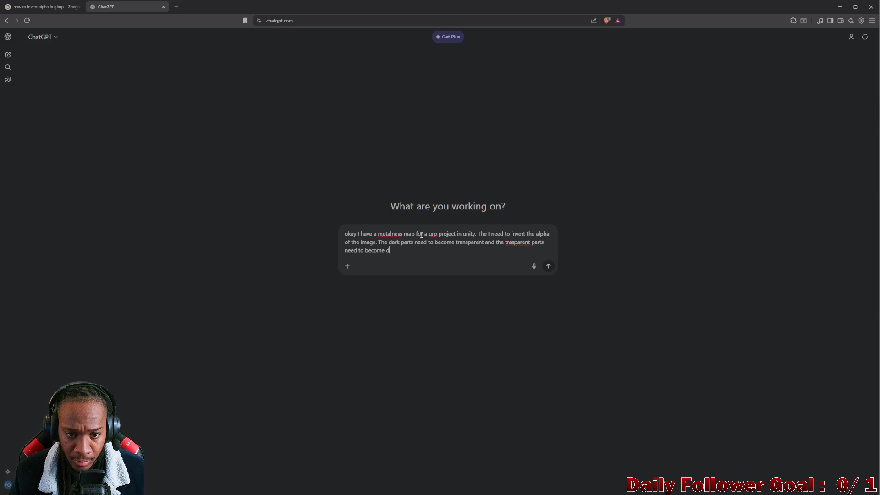
{"action": "type", "text": "atk use gimp o"}
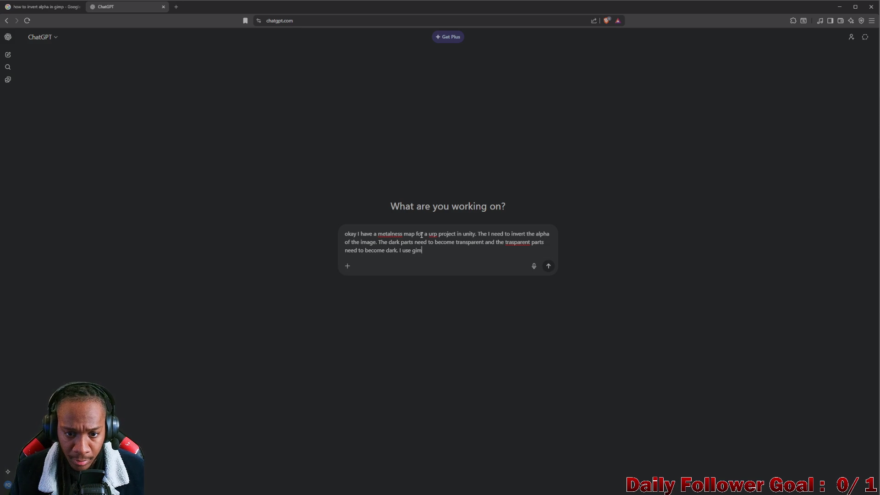
{"action": "type", "text": "imat"}
{"action": "key", "text": "BackSpace"}
{"action": "type", "text": "ge "}
{"action": "type", "text": "iting "}
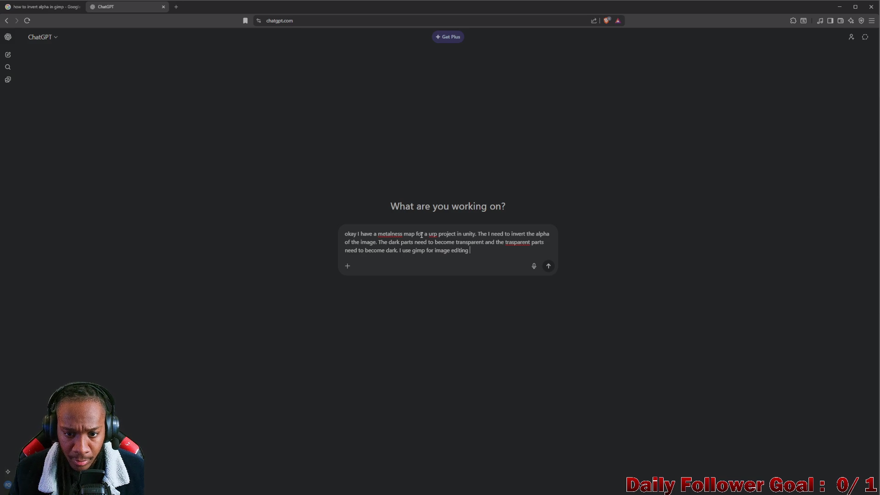
{"action": "type", "text": ". Is the"}
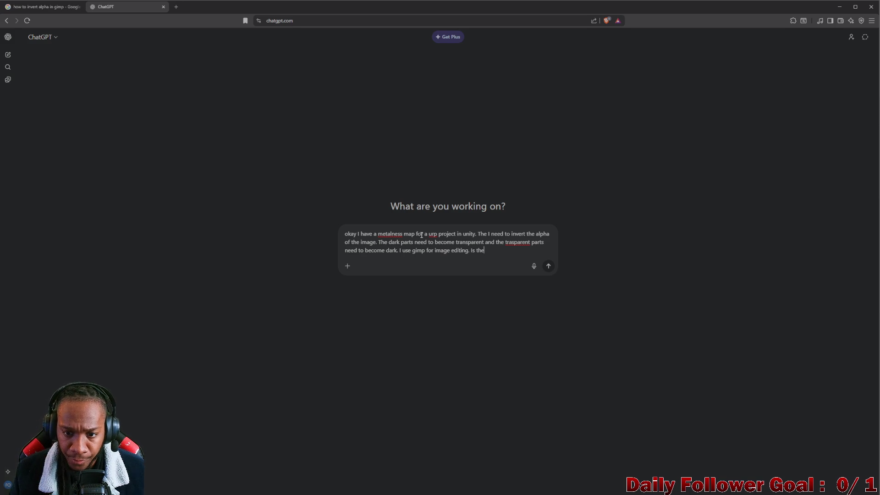
{"action": "type", "text": "re any "}
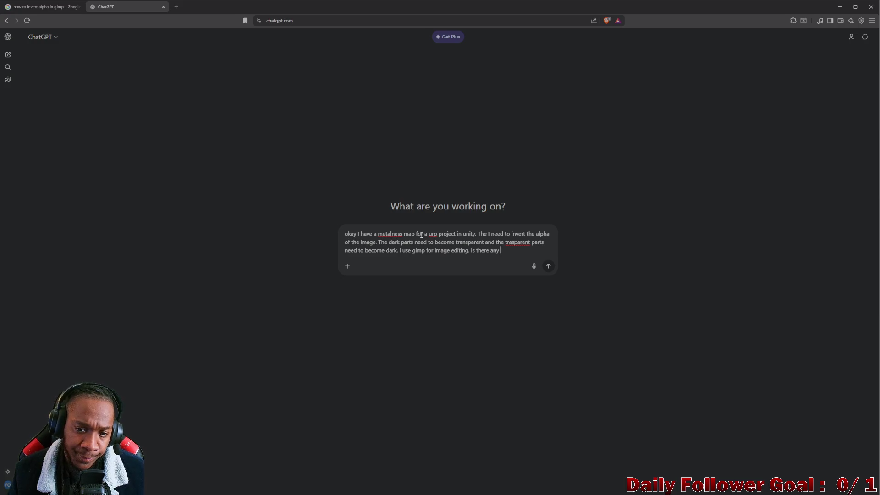
{"action": "type", "text": "way to do this>"}
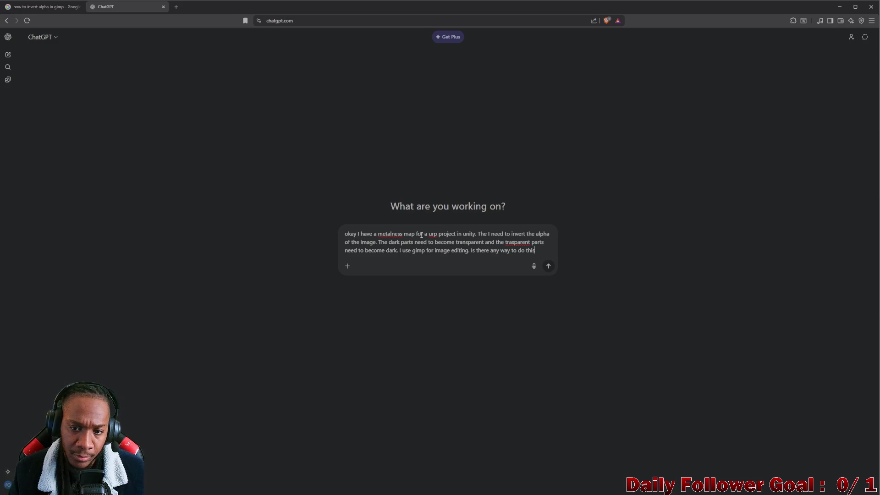
{"action": "right_click", "coordinate": [522, 242]}
{"action": "left_click", "coordinate": [538, 248]}
{"action": "key", "text": "Return"}
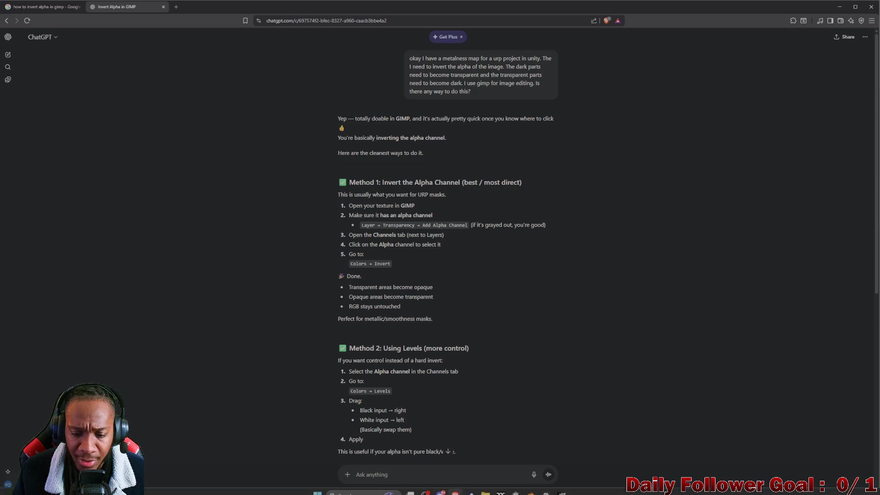
{"action": "left_click", "coordinate": [560, 490]}
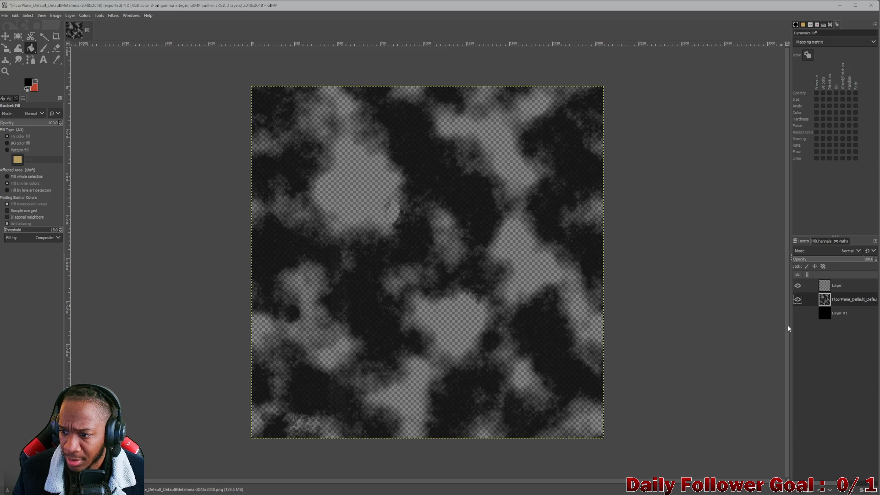
- Show the Channels list, invert the metalness map's colours, then undo the inversion
{"action": "left_click", "coordinate": [815, 240]}
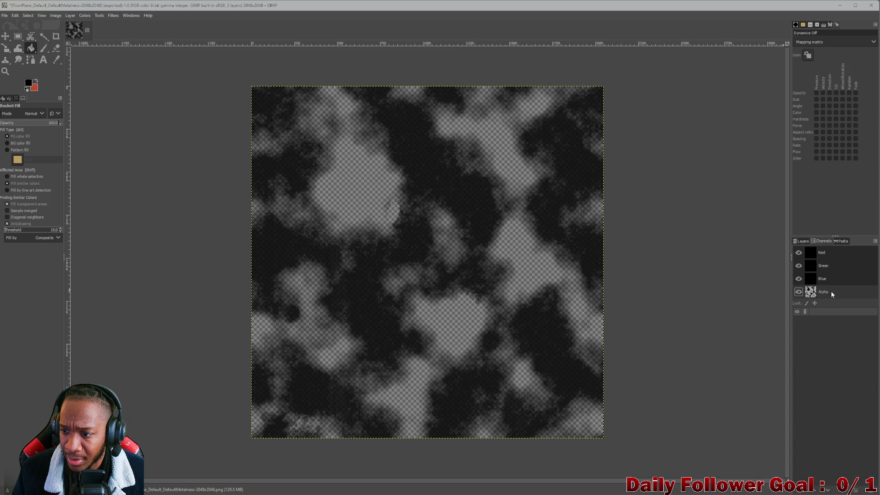
{"action": "left_click", "coordinate": [86, 16]}
{"action": "left_click", "coordinate": [108, 123]}
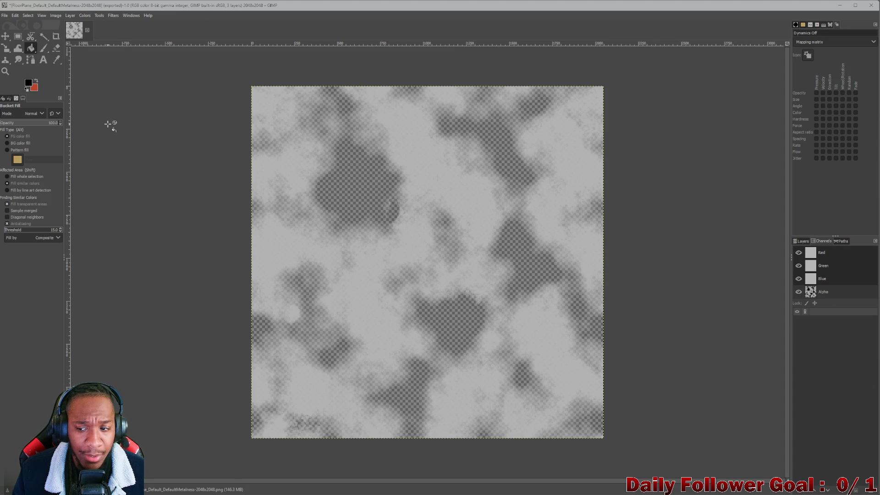
{"action": "key", "text": "ctrl+z"}
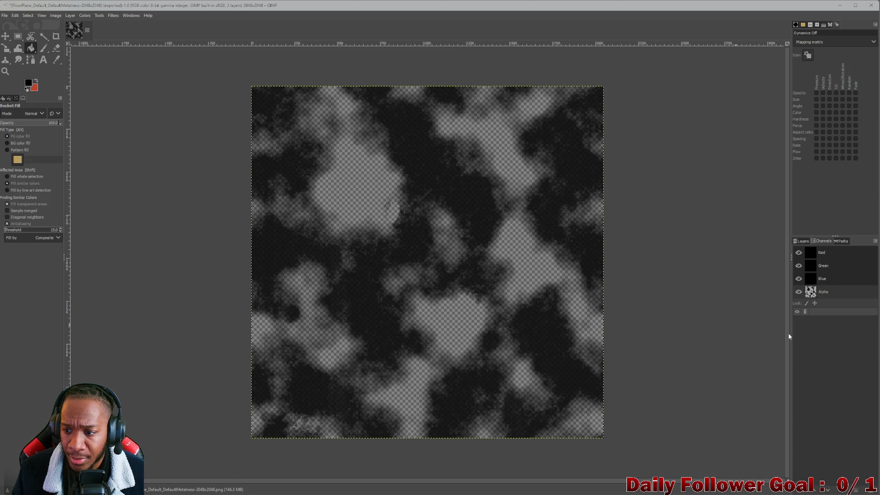
- Hide and re-show the Red, Green and Blue channels, then open and dismiss the Alpha channel options
{"action": "left_click", "coordinate": [798, 278]}
{"action": "left_click", "coordinate": [798, 264]}
{"action": "left_click", "coordinate": [798, 252]}
{"action": "left_click", "coordinate": [799, 252]}
{"action": "left_click", "coordinate": [798, 266]}
{"action": "left_click", "coordinate": [798, 278]}
{"action": "right_click", "coordinate": [848, 296]}
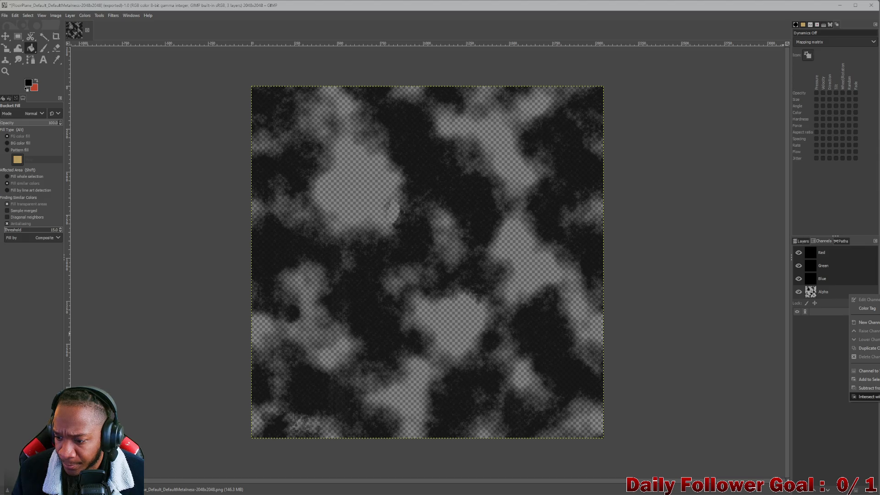
{"action": "left_click", "coordinate": [826, 291]}
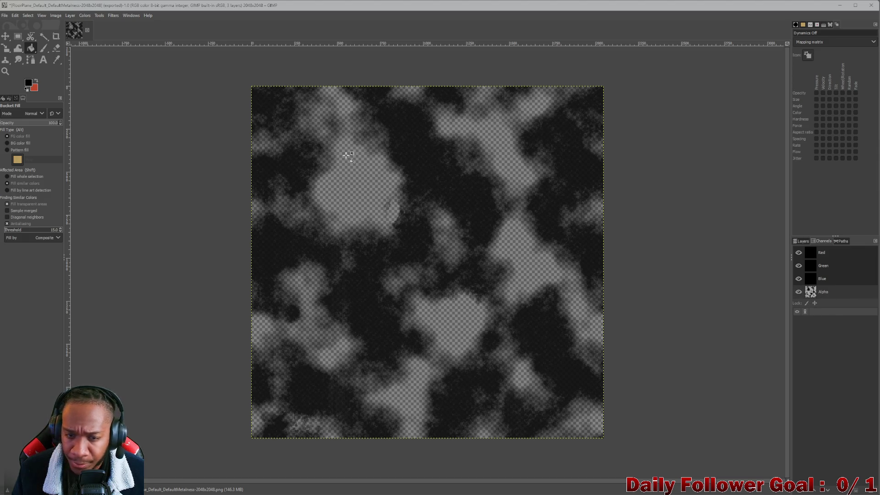
- Invert the metalness map again and undo it, then browse the Colors and Layer menus
{"action": "left_click", "coordinate": [81, 17]}
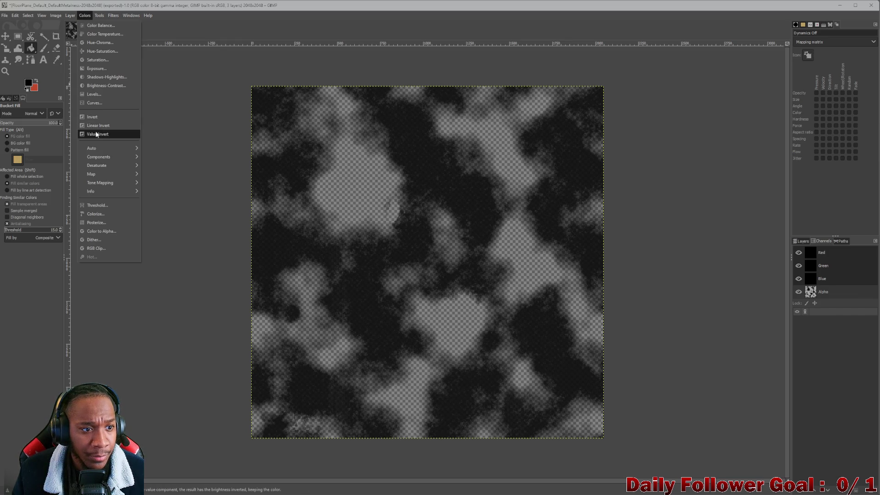
{"action": "left_click", "coordinate": [105, 117]}
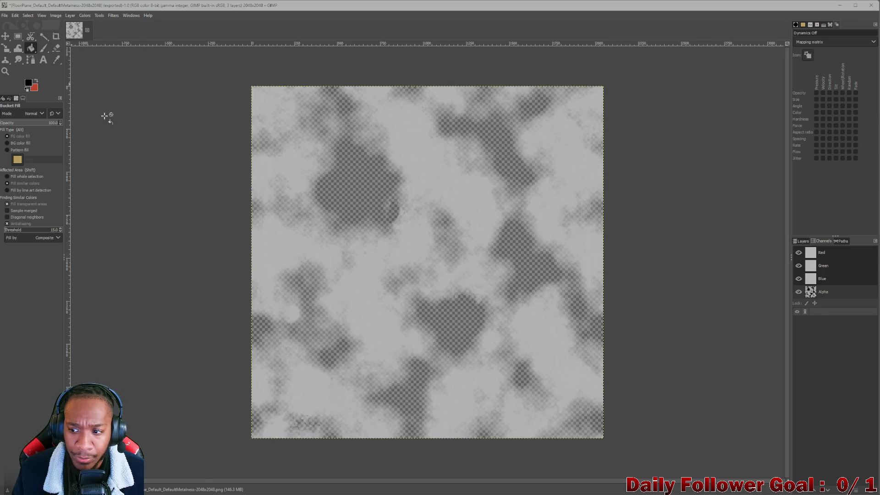
{"action": "key", "text": "ctrl+z"}
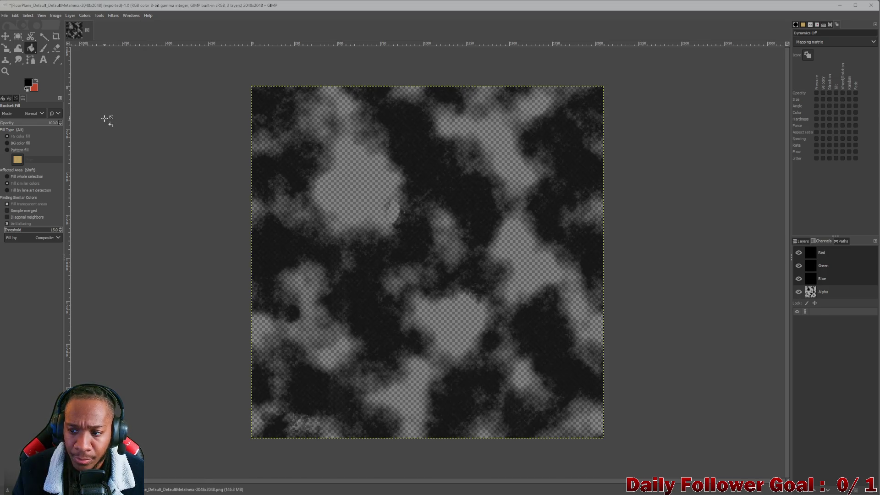
{"action": "left_click", "coordinate": [80, 16]}
{"action": "left_click", "coordinate": [78, 16]}
{"action": "left_click", "coordinate": [69, 16]}
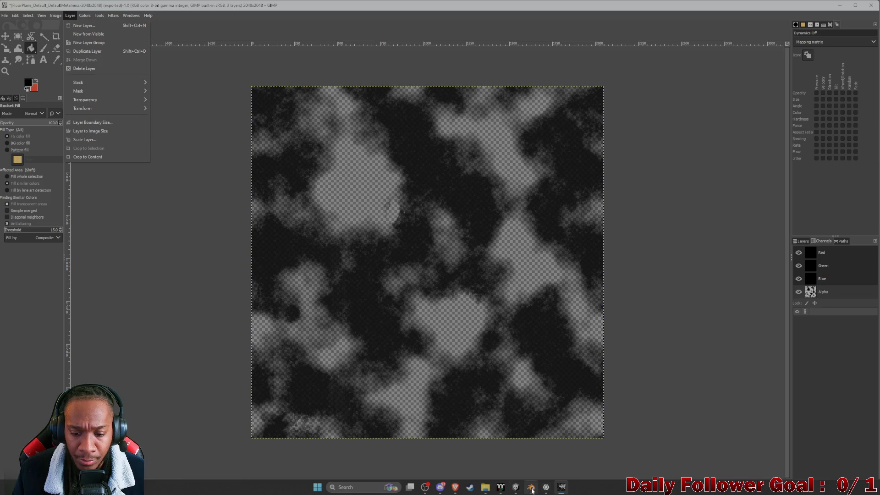
- Return to the ChatGPT conversation and scroll down through its answer
{"action": "mouse_move", "coordinate": [531, 488]}
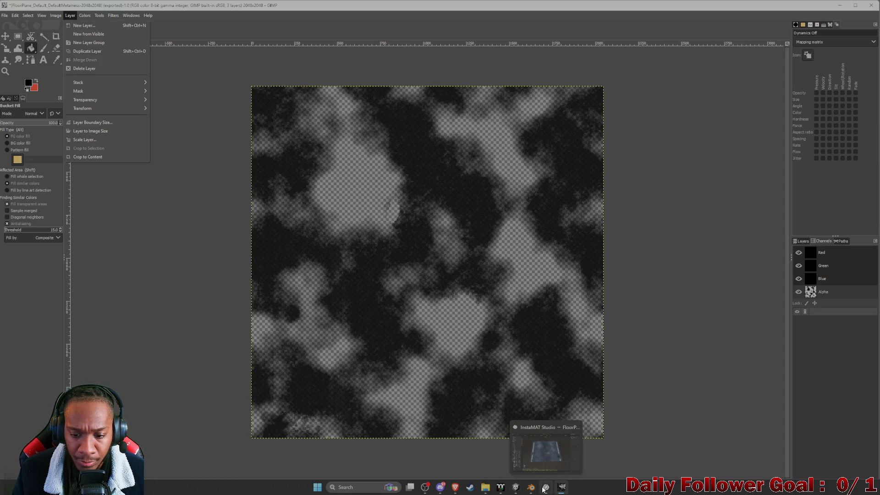
{"action": "mouse_move", "coordinate": [455, 488]}
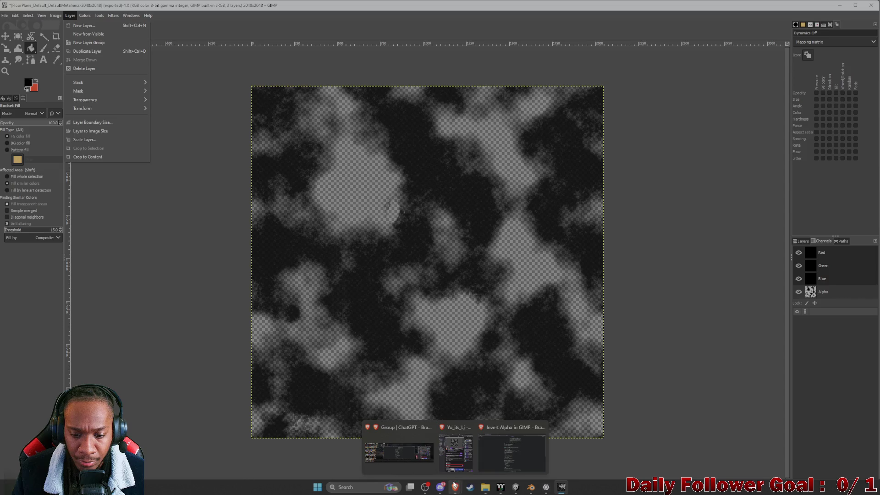
{"action": "left_click", "coordinate": [511, 454]}
{"action": "scroll", "coordinate": [415, 372], "scroll_direction": "down", "scroll_amount": 3}
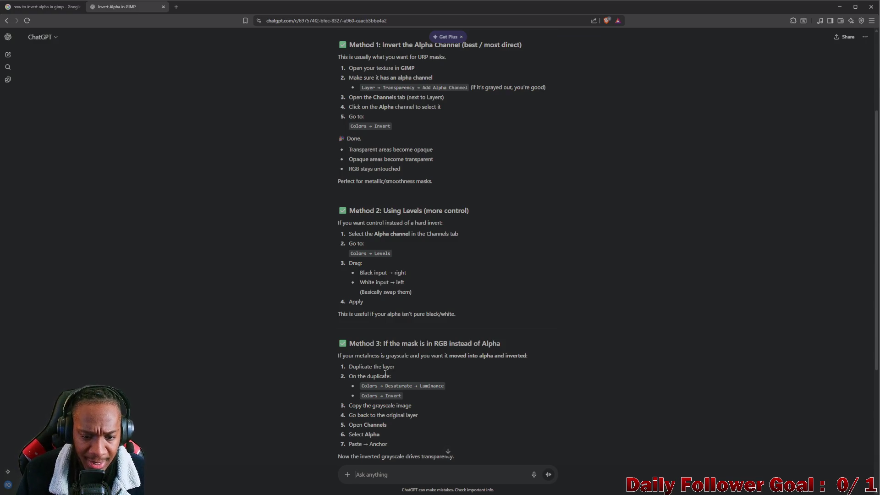
{"action": "left_click_drag", "start_coordinate": [435, 356], "coordinate": [529, 357]}
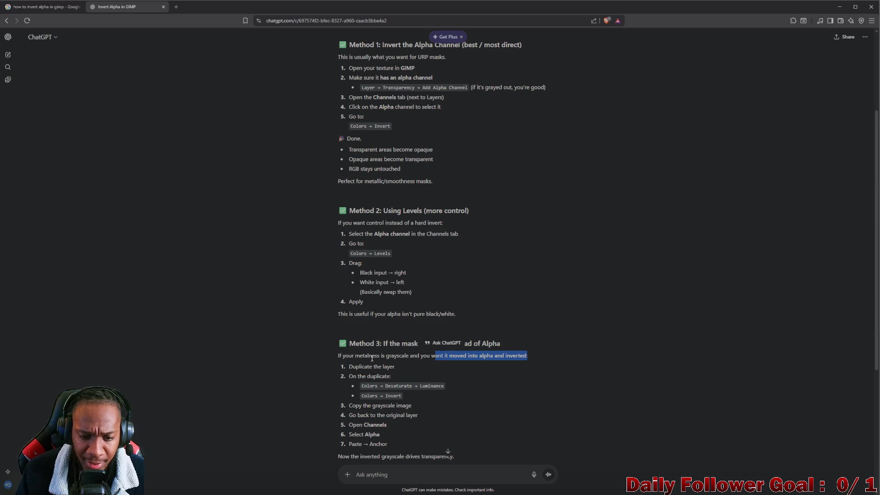
{"action": "scroll", "coordinate": [394, 359], "scroll_direction": "down", "scroll_amount": 3}
{"action": "left_click_drag", "start_coordinate": [347, 310], "coordinate": [390, 310]}
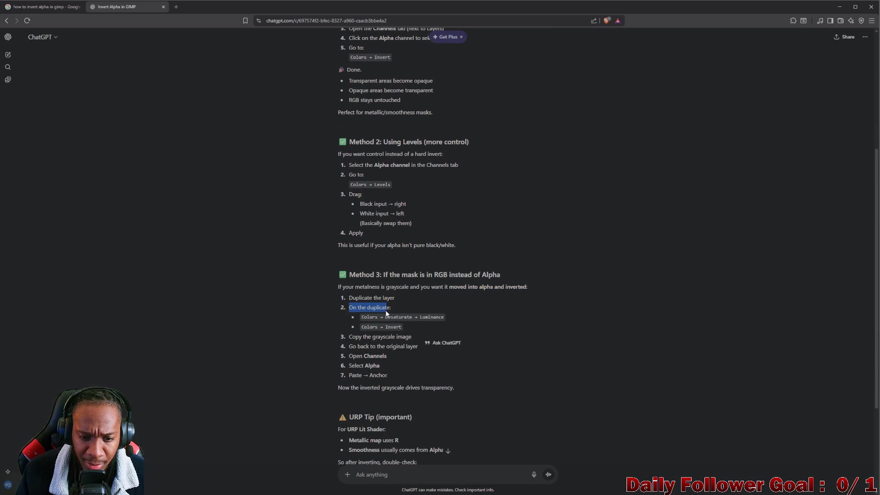
{"action": "left_click", "coordinate": [379, 319]}
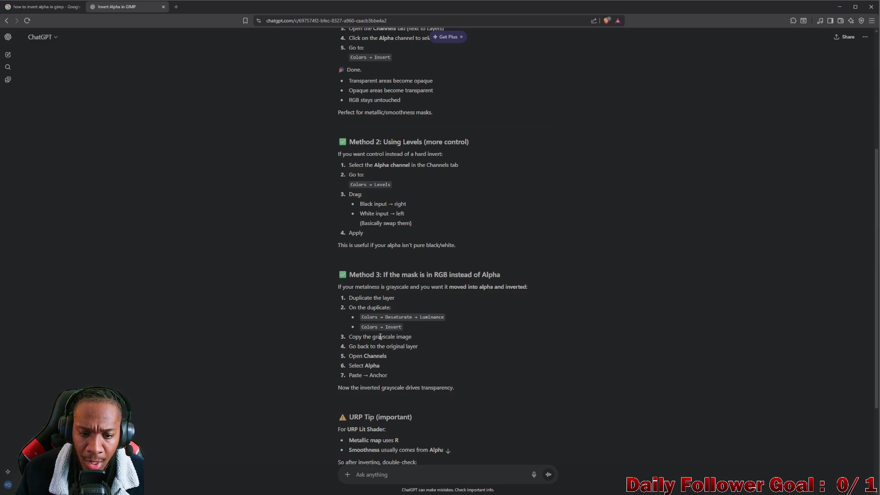
- In GIMP's Layers list, delete the extra grey layer copy and hide the metalness layer copy
{"action": "left_click", "coordinate": [839, 6]}
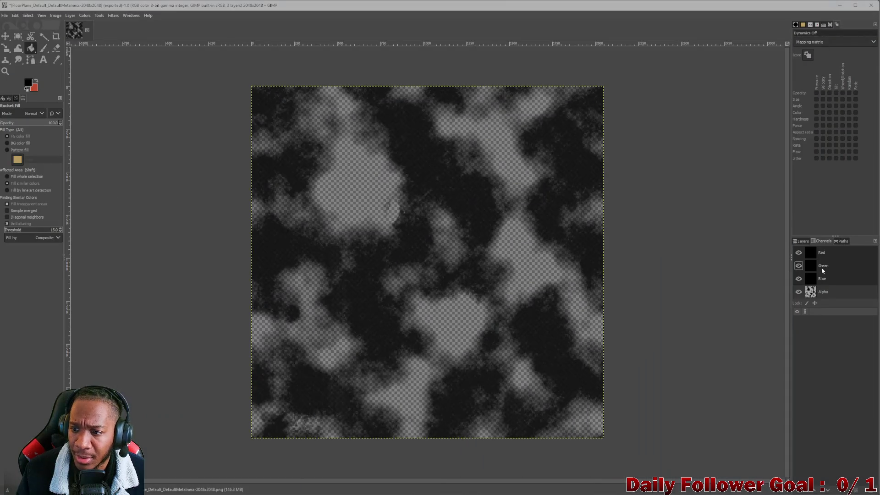
{"action": "left_click", "coordinate": [801, 241]}
{"action": "mouse_move", "coordinate": [807, 299]}
{"action": "left_mouse_down"}
{"action": "mouse_move", "coordinate": [835, 453]}
{"action": "mouse_move", "coordinate": [830, 489]}
{"action": "mouse_move", "coordinate": [811, 489]}
{"action": "left_mouse_up"}
{"action": "key", "text": "ctrl+z"}
{"action": "left_click_drag", "start_coordinate": [843, 301], "coordinate": [841, 492]}
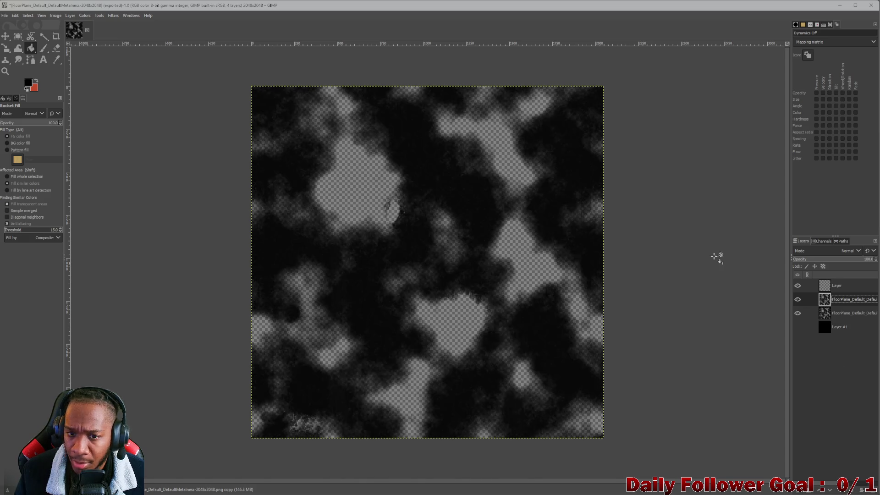
{"action": "left_click", "coordinate": [798, 313]}
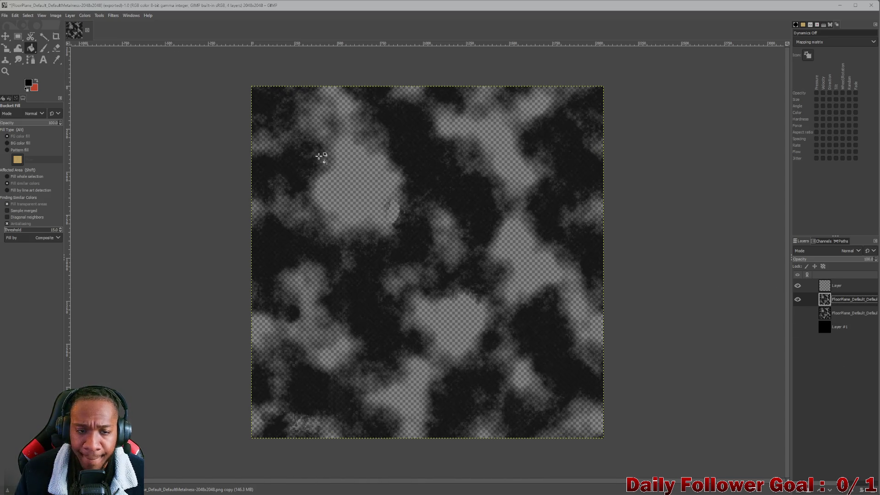
- Apply Colors > Desaturate > Desaturate to the metalness layer copy
{"action": "left_click", "coordinate": [85, 15]}
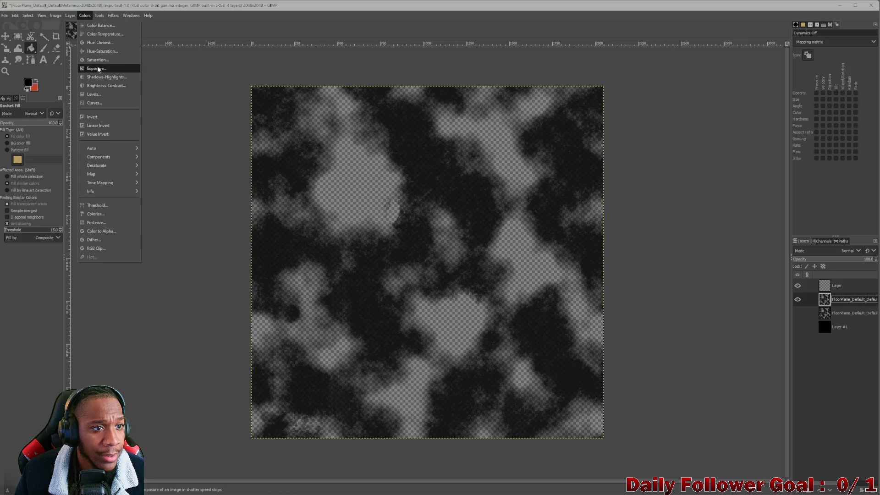
{"action": "mouse_move", "coordinate": [115, 166]}
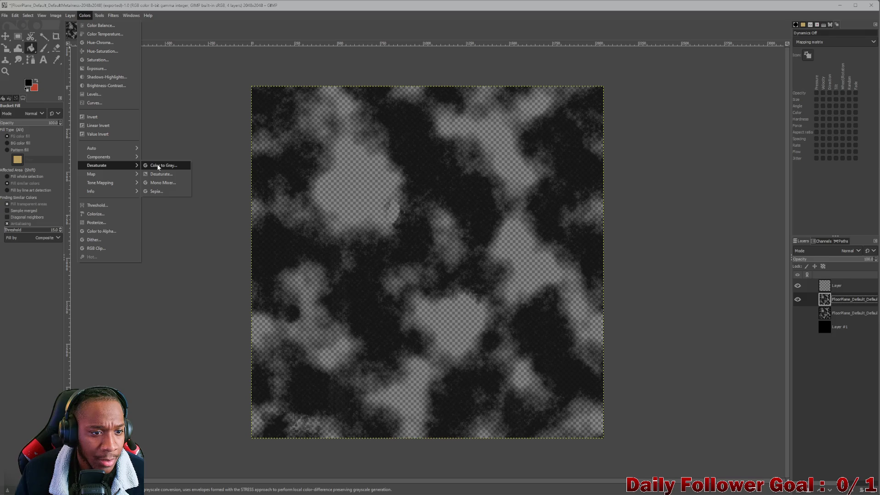
{"action": "left_click", "coordinate": [160, 173]}
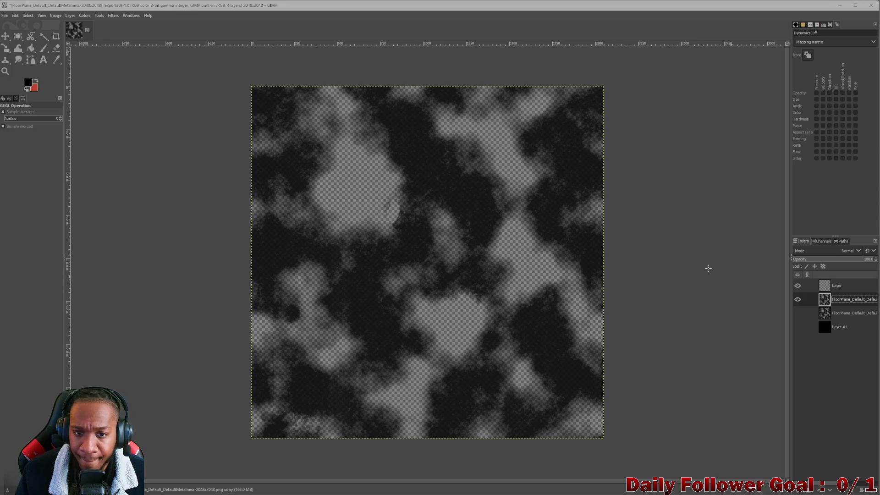
{"action": "mouse_move", "coordinate": [516, 493]}
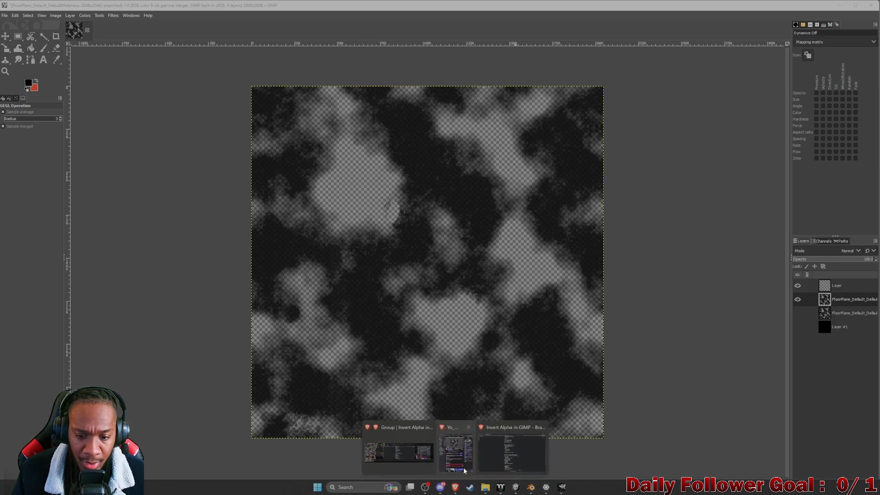
{"action": "left_click", "coordinate": [460, 473]}
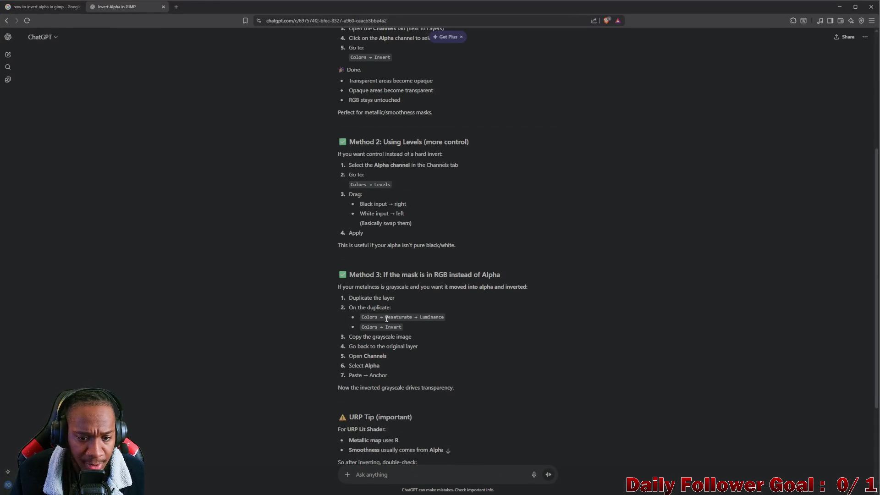
- Send ChatGPT a follow-up that Colors → Invert flipped the RGB channels but left alpha unchanged
{"action": "scroll", "coordinate": [390, 398], "scroll_direction": "down", "scroll_amount": 2}
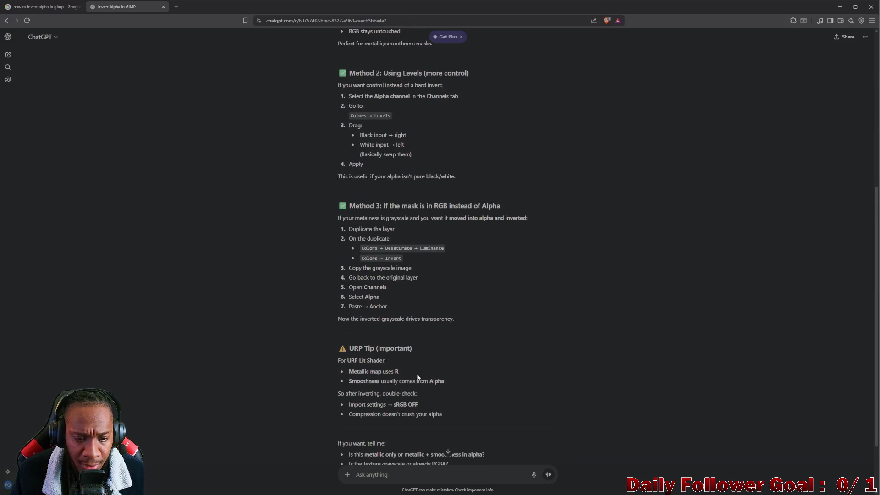
{"action": "scroll", "coordinate": [371, 372], "scroll_direction": "down", "scroll_amount": 2}
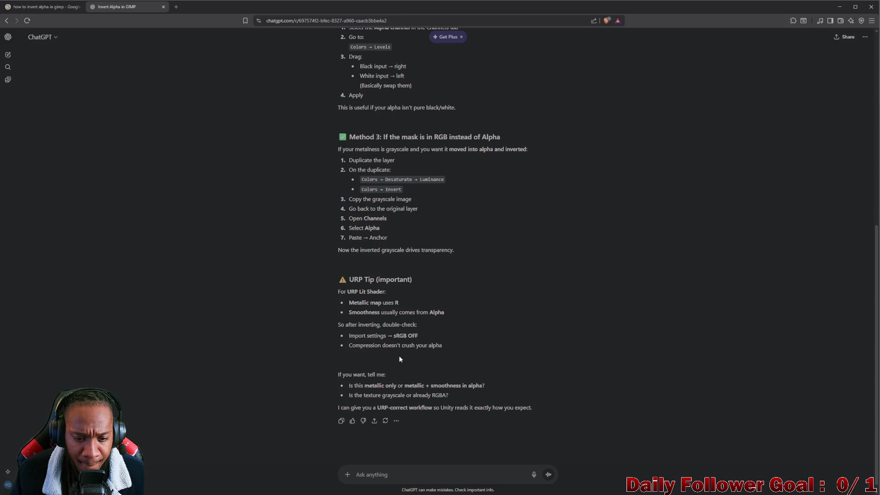
{"action": "scroll", "coordinate": [377, 368], "scroll_direction": "down", "scroll_amount": 1}
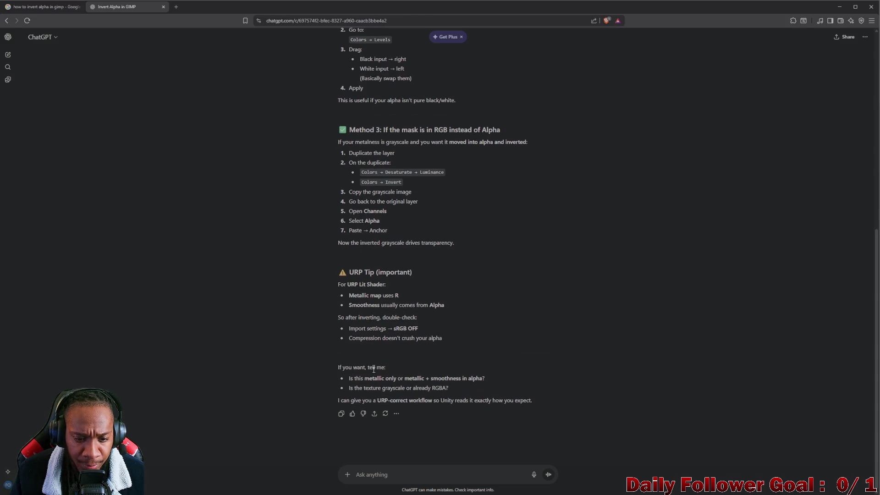
{"action": "type", "text": "The color"}
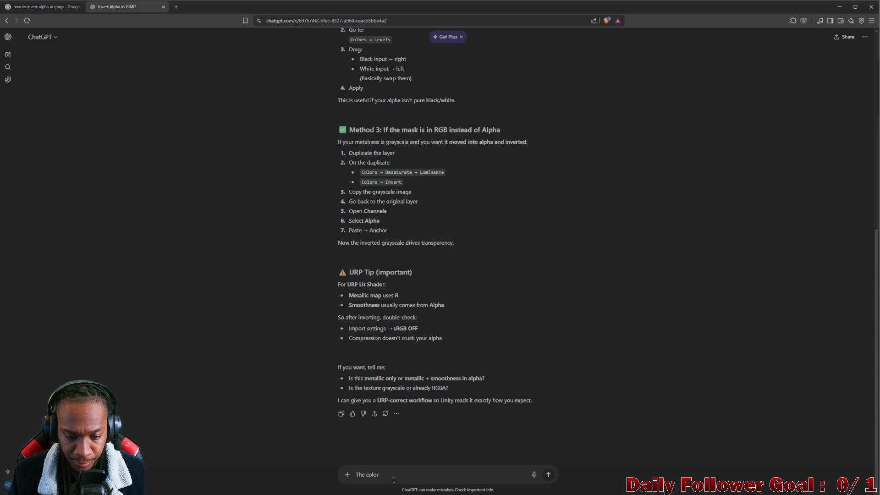
{"action": "type", "text": " invert"}
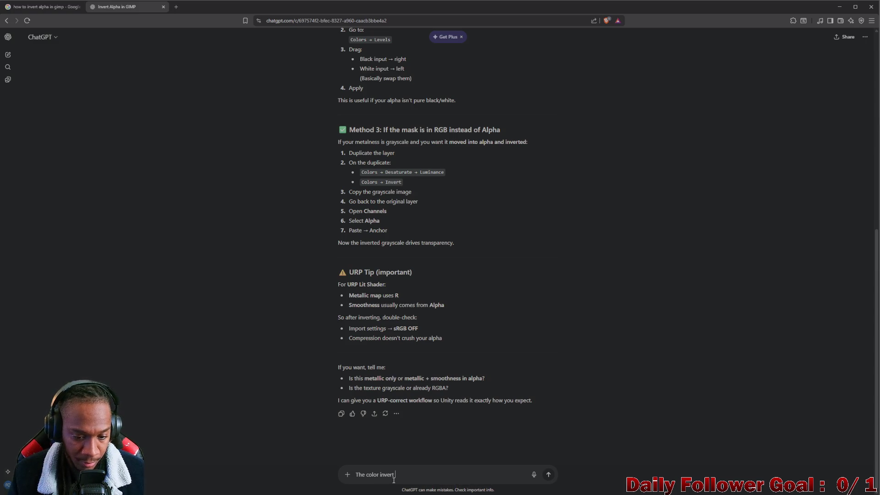
{"action": "type", "text": " inver"}
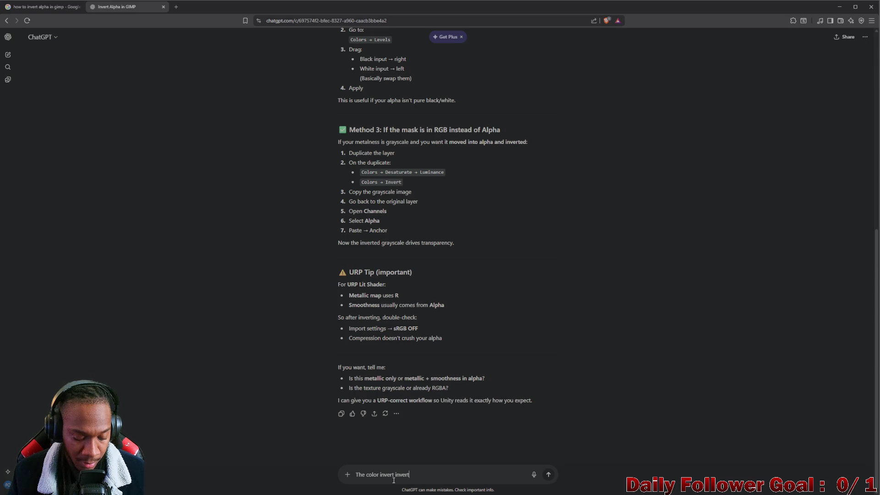
{"action": "type", "text": " th"}
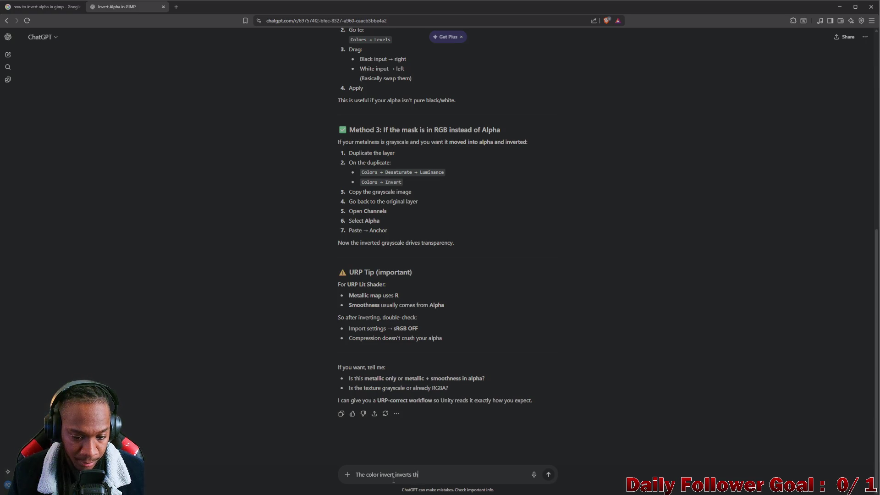
{"action": "type", "text": "e rgb c"}
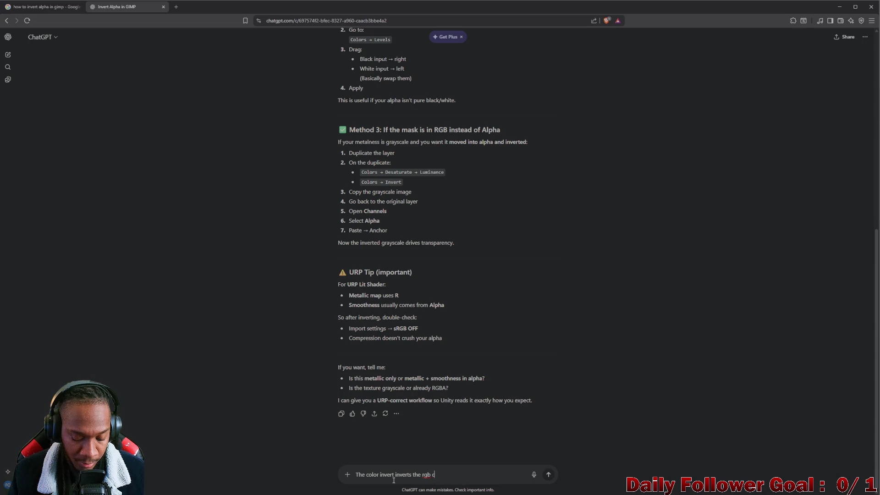
{"action": "type", "text": "hannels but"}
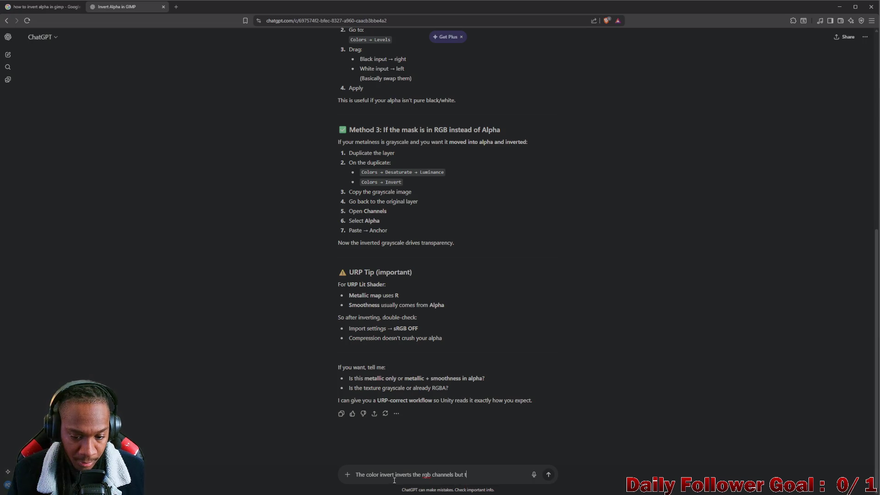
{"action": "type", "text": " not the "}
{"action": "type", "text": "pha"}
{"action": "key", "text": "Return"}
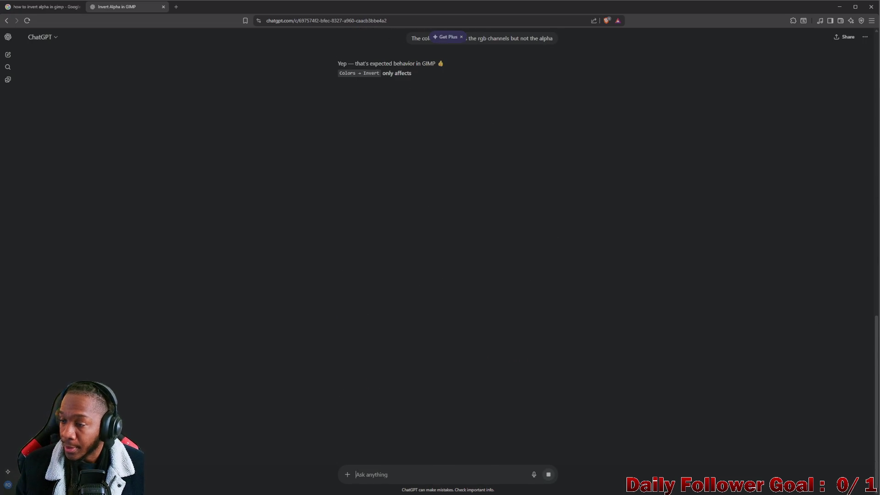
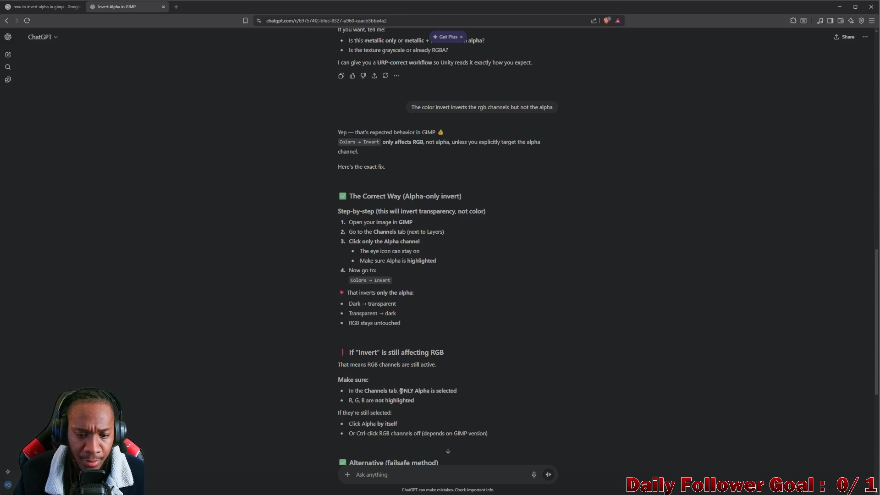
- Scroll ChatGPT's answer down to the 'Alternative (failsafe method)' steps, then go back to GIMP
{"action": "scroll", "coordinate": [397, 353], "scroll_direction": "down", "scroll_amount": 2}
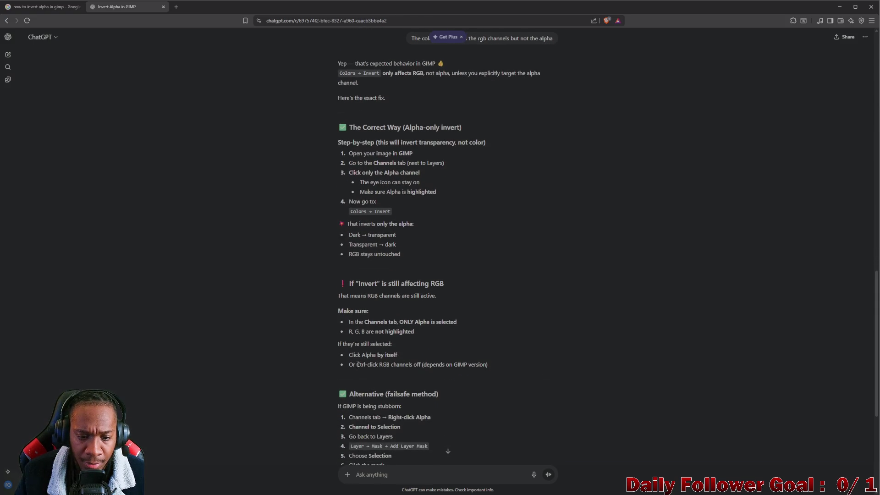
{"action": "scroll", "coordinate": [403, 364], "scroll_direction": "down", "scroll_amount": 2}
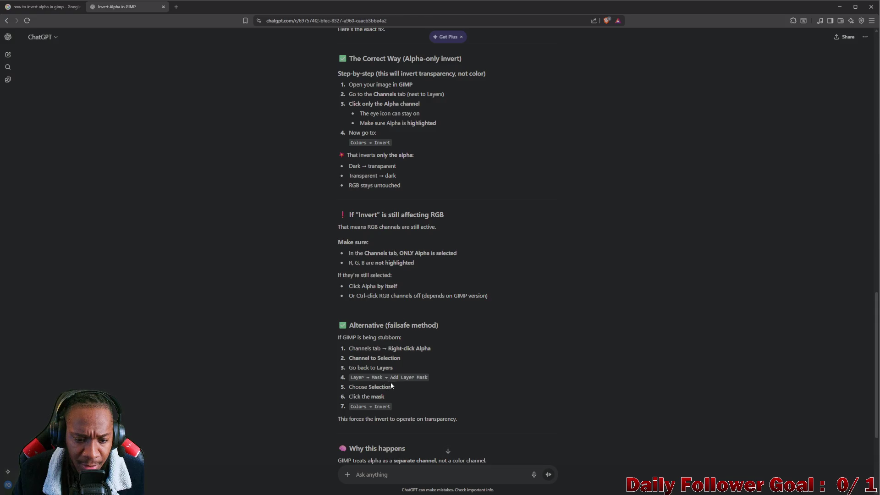
{"action": "left_click", "coordinate": [836, 6]}
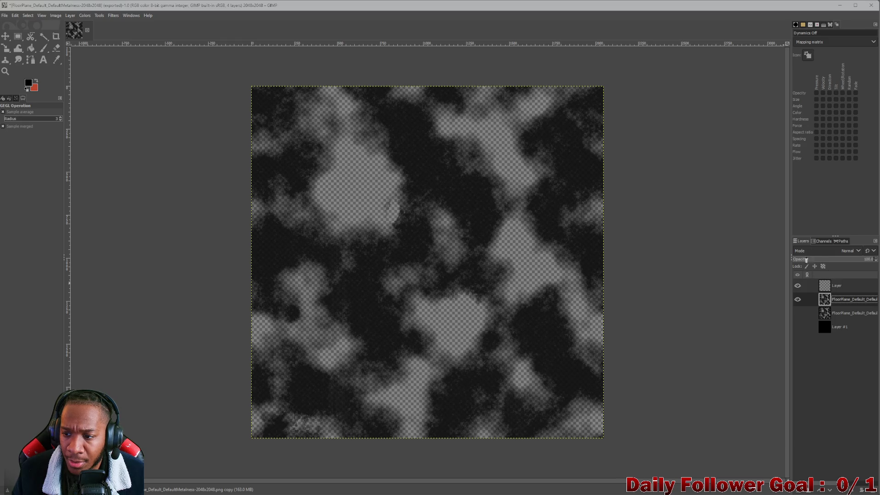
- Show the Red, Green, Blue and Alpha channels and inspect the Alpha channel's options
{"action": "left_click", "coordinate": [822, 241]}
{"action": "right_click", "coordinate": [829, 291]}
{"action": "left_click", "coordinate": [817, 302]}
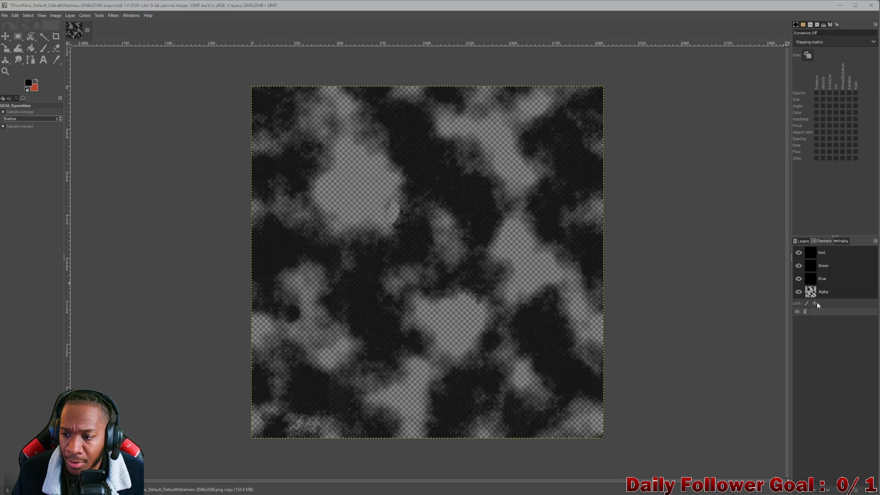
{"action": "right_click", "coordinate": [839, 290]}
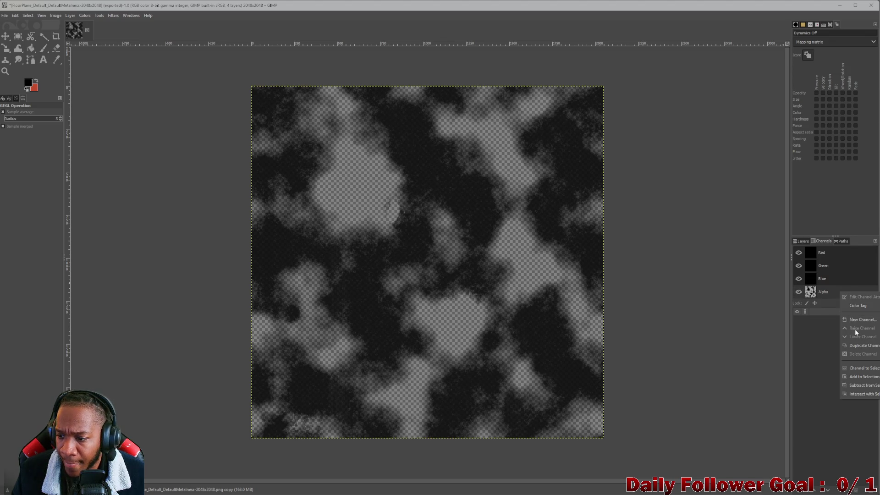
{"action": "left_click", "coordinate": [86, 15]}
- Try Colors > Invert on the image, then undo it
{"action": "left_click", "coordinate": [84, 15]}
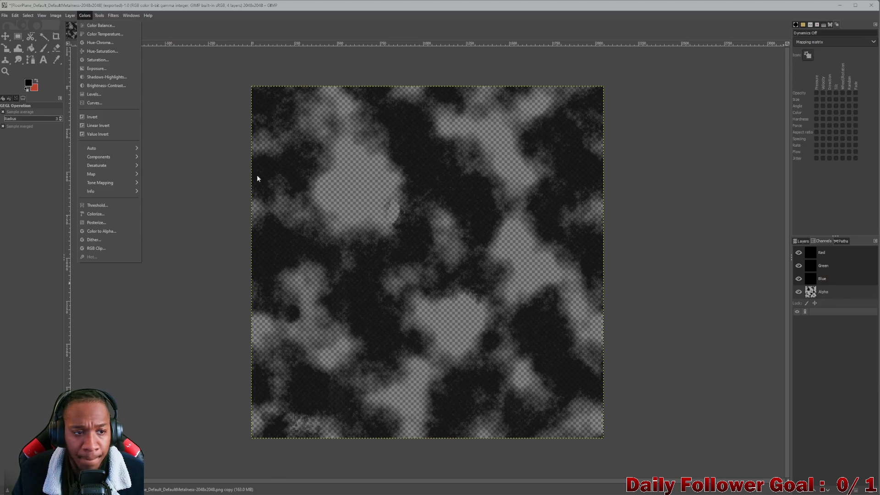
{"action": "left_click", "coordinate": [103, 116]}
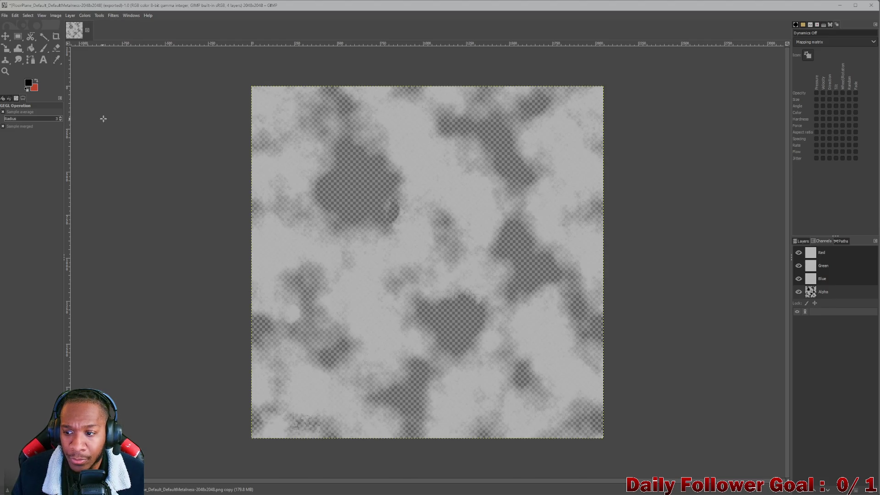
{"action": "key", "text": "ctrl+z"}
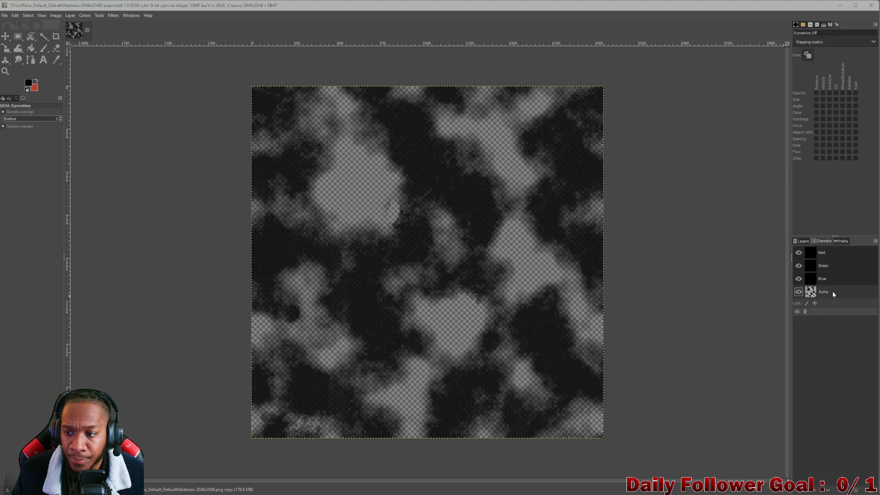
- Convert the Alpha channel to a selection and apply Colors > Value Invert to it
{"action": "right_click", "coordinate": [832, 291]}
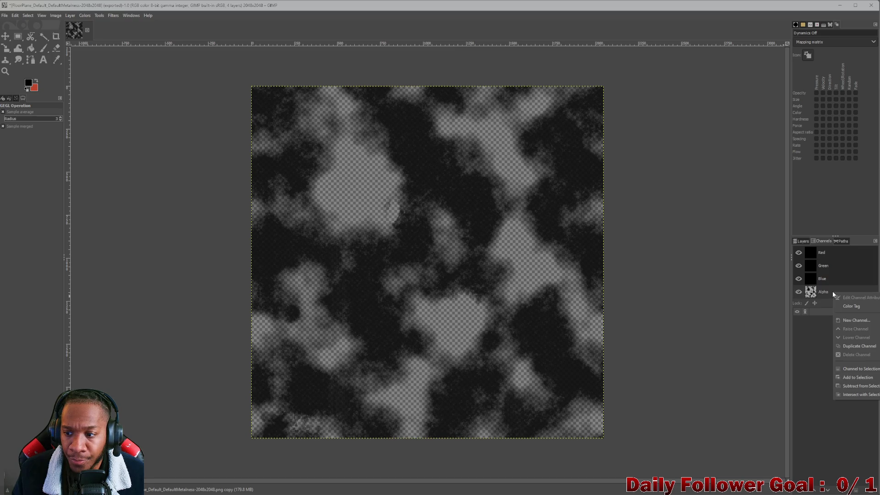
{"action": "left_click", "coordinate": [860, 368]}
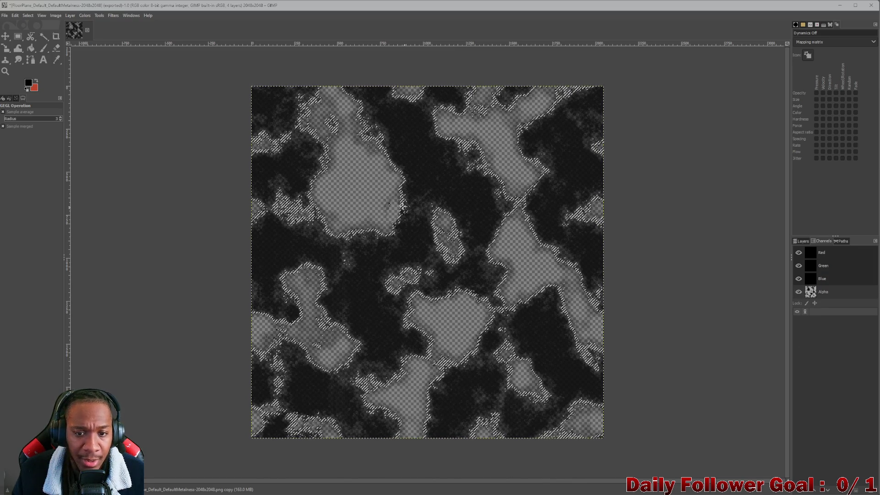
{"action": "left_click", "coordinate": [88, 16]}
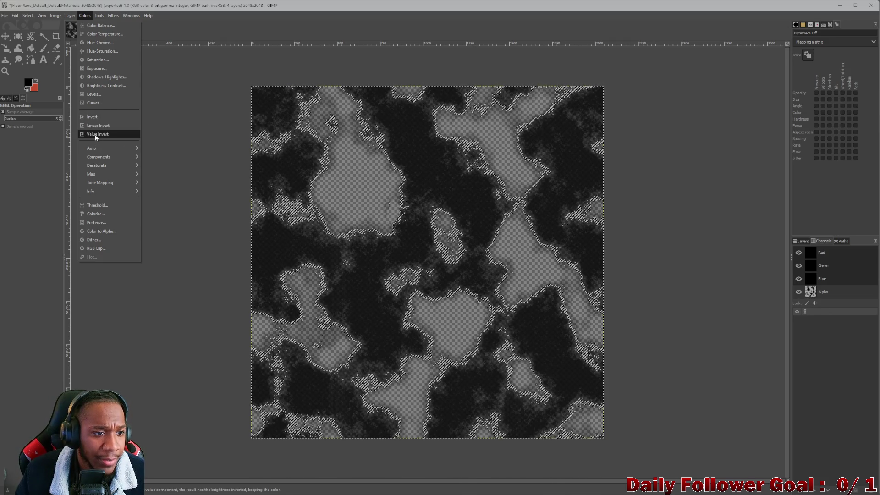
{"action": "left_click", "coordinate": [95, 134]}
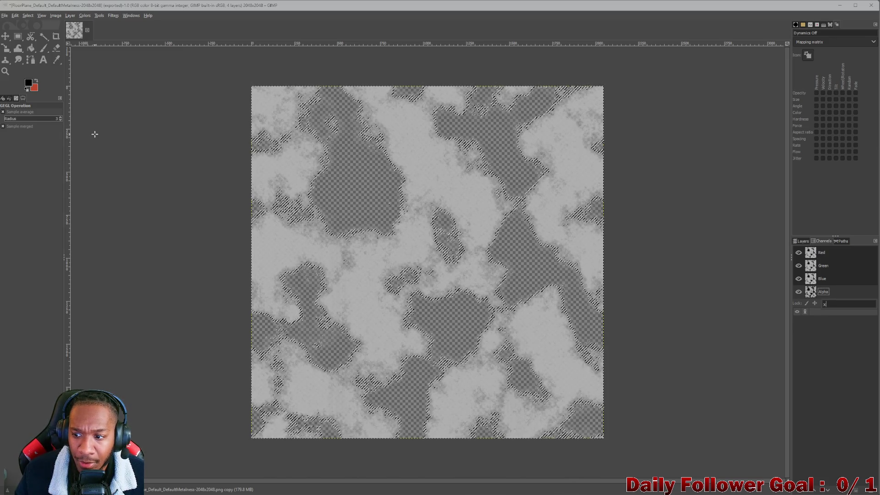
- Undo the value invert and switch back to the ChatGPT instructions
{"action": "type", "text": "x"}
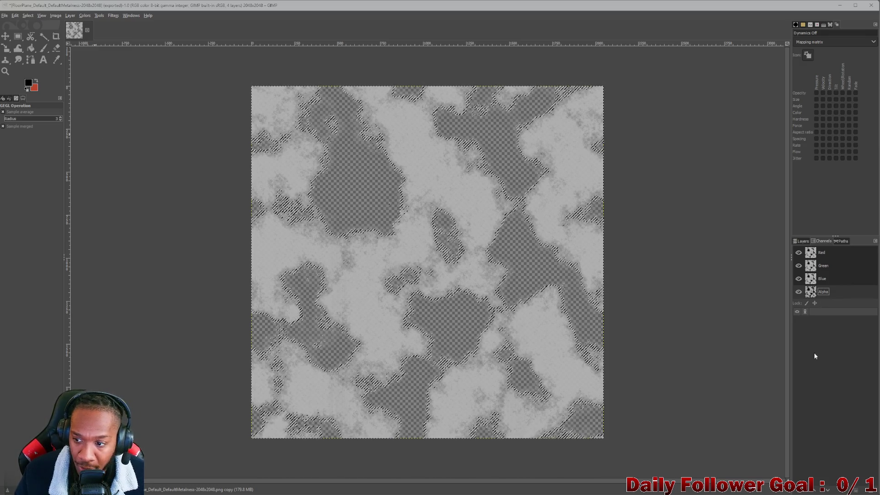
{"action": "key", "text": "ctrl+comma"}
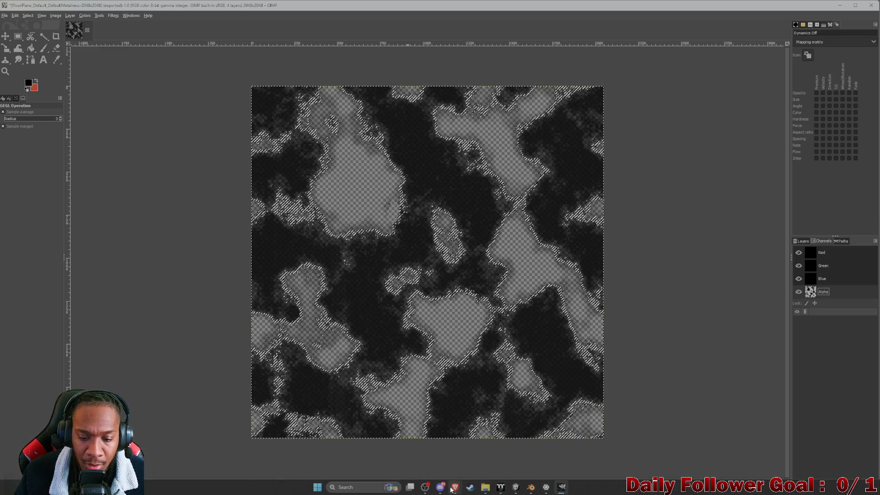
{"action": "mouse_move", "coordinate": [455, 486]}
{"action": "left_click", "coordinate": [512, 453]}
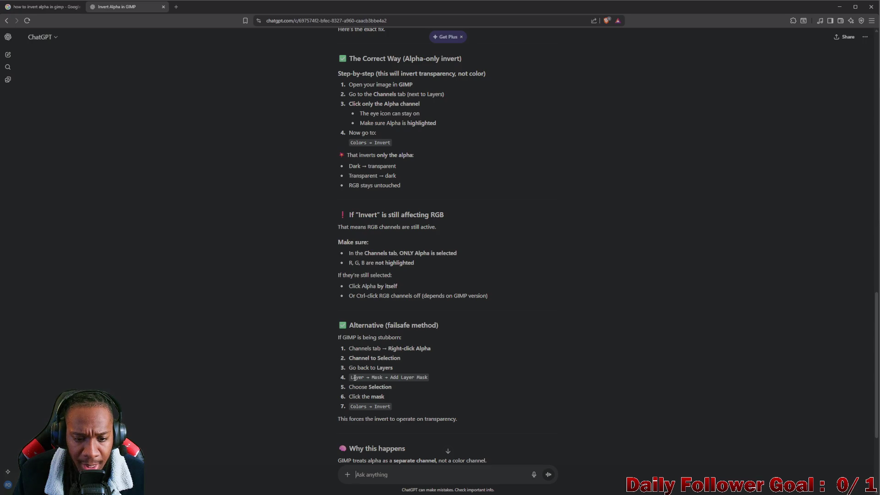
- Return to GIMP and bring up the Layers list
{"action": "left_click", "coordinate": [840, 6]}
{"action": "left_click", "coordinate": [796, 243]}
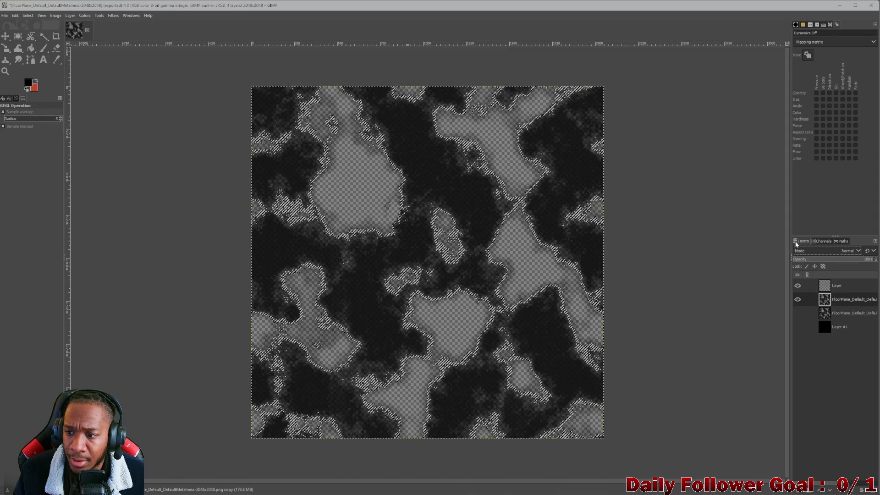
- Add a white, full-opacity layer mask to the FloorPlane layer through Layer > Mask > Add Layer Mask
{"action": "left_click", "coordinate": [69, 16]}
{"action": "left_click", "coordinate": [69, 16]}
{"action": "left_click", "coordinate": [69, 16]}
{"action": "mouse_move", "coordinate": [91, 96]}
{"action": "left_click", "coordinate": [169, 91]}
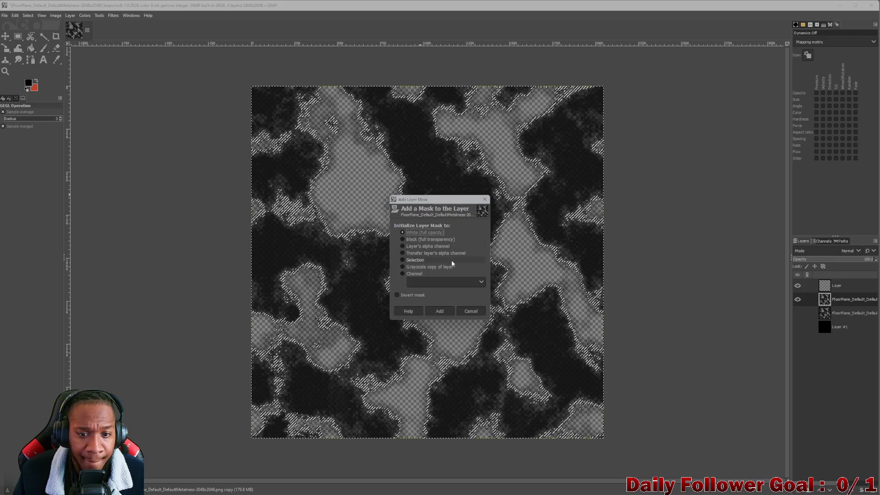
{"action": "mouse_move", "coordinate": [476, 492]}
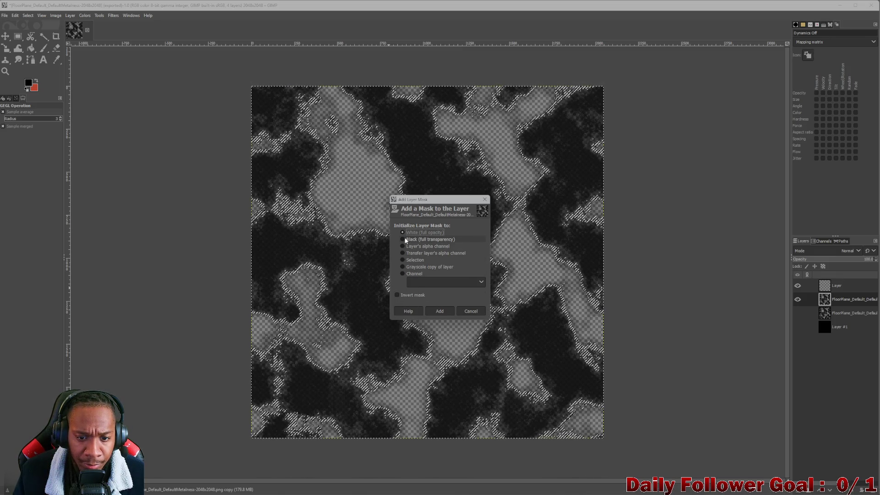
{"action": "left_click", "coordinate": [439, 311]}
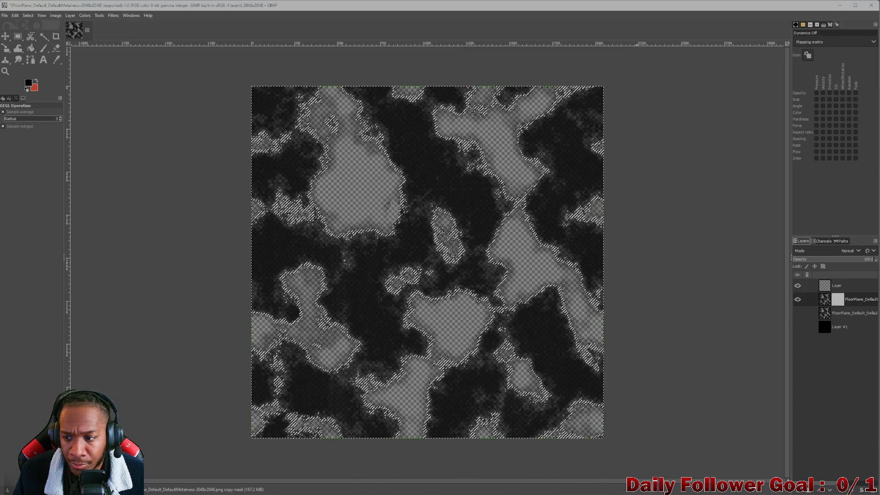
{"action": "mouse_move", "coordinate": [520, 488]}
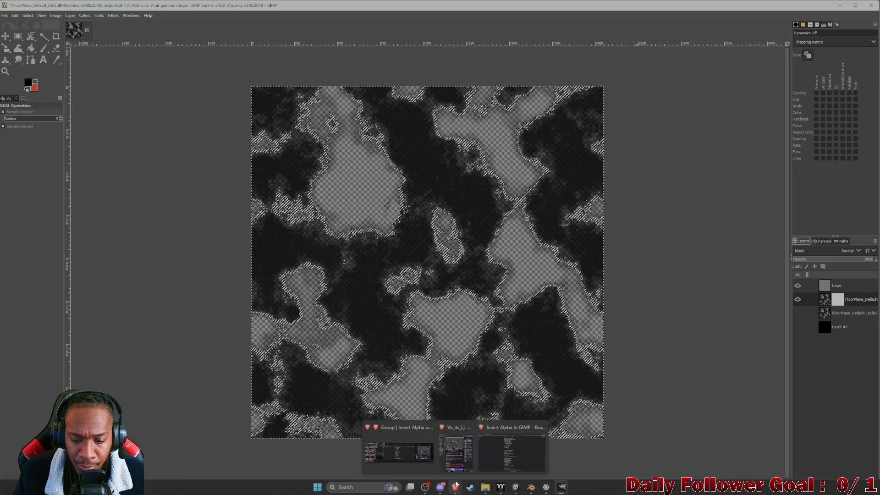
{"action": "left_click", "coordinate": [502, 452]}
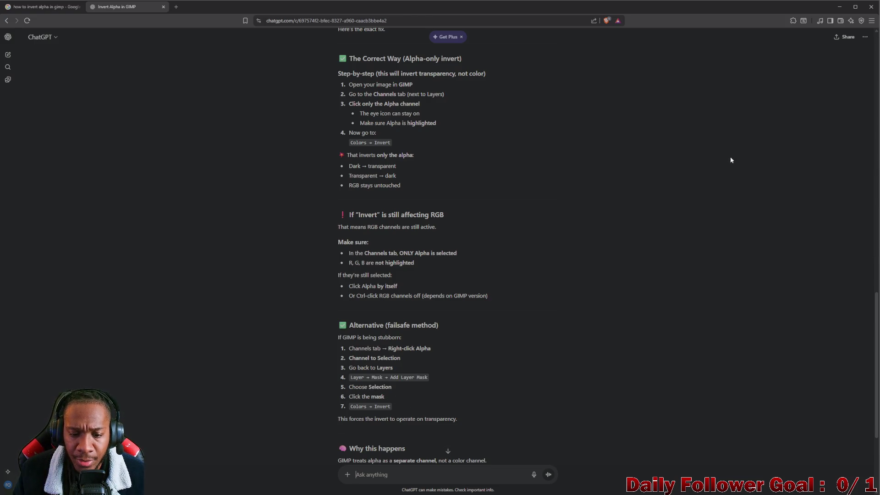
{"action": "left_click", "coordinate": [840, 9]}
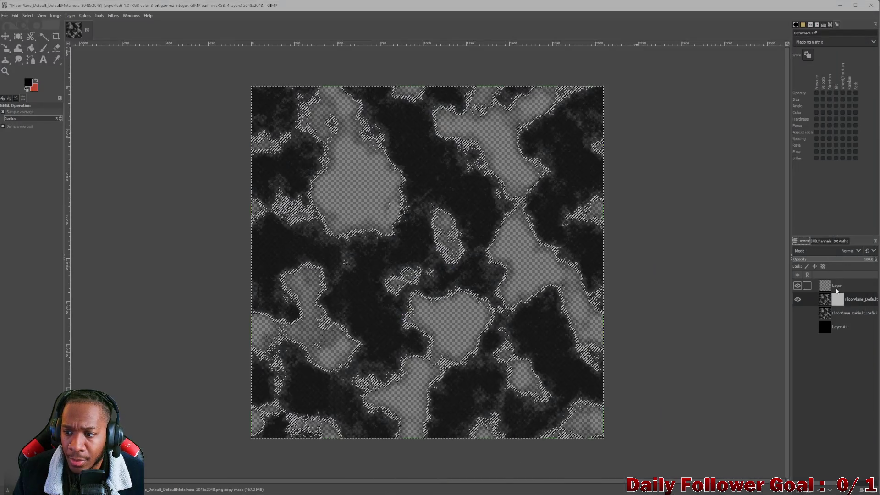
- Open and cancel the FloorPlane layer's attributes, apply a Layer menu command, and toggle its visibility
{"action": "double_click", "coordinate": [837, 300]}
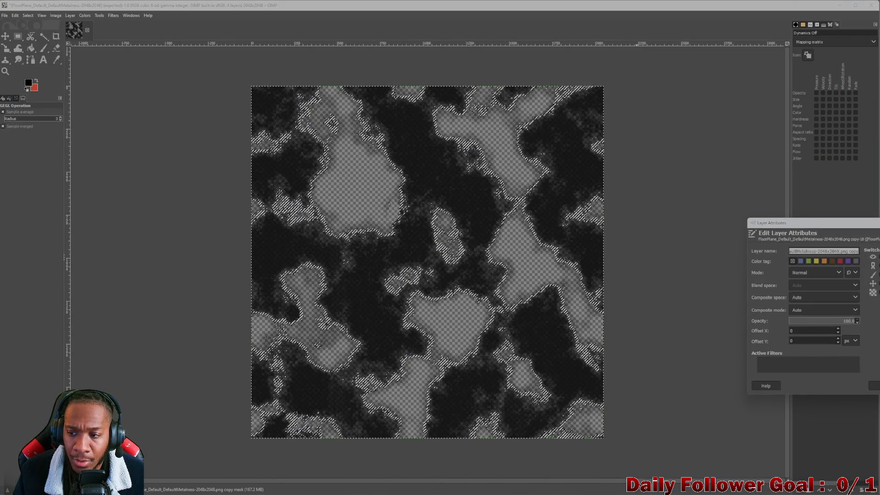
{"action": "key", "text": "Escape"}
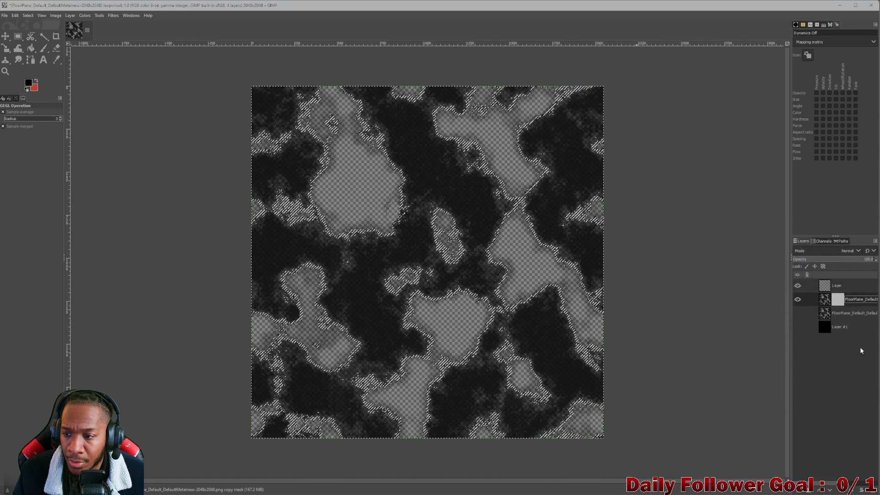
{"action": "left_click", "coordinate": [70, 15]}
{"action": "left_click", "coordinate": [99, 117]}
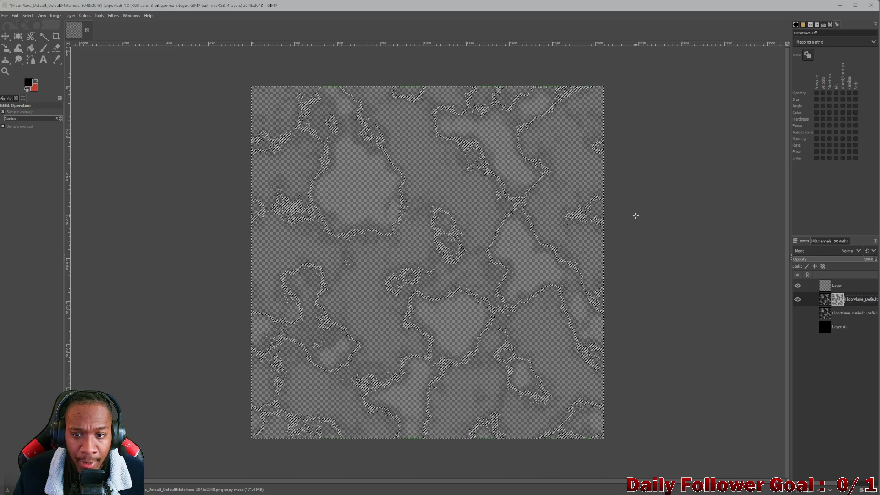
{"action": "left_click", "coordinate": [796, 299]}
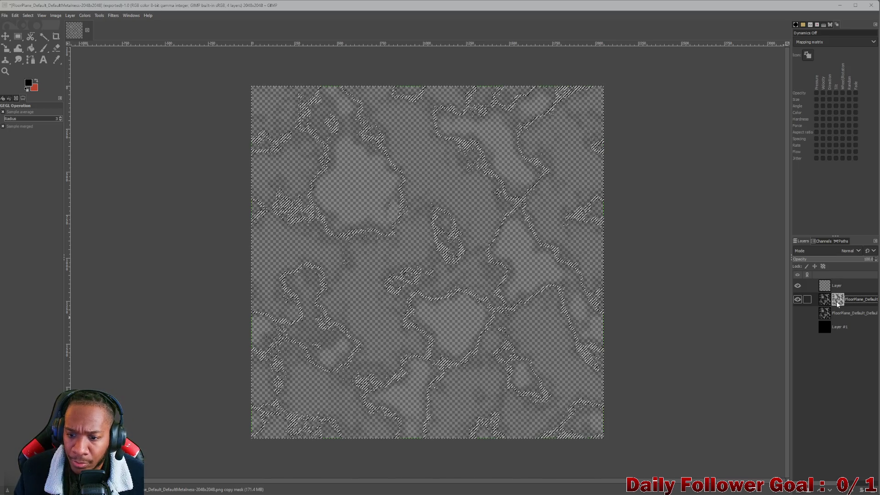
{"action": "mouse_move", "coordinate": [455, 487]}
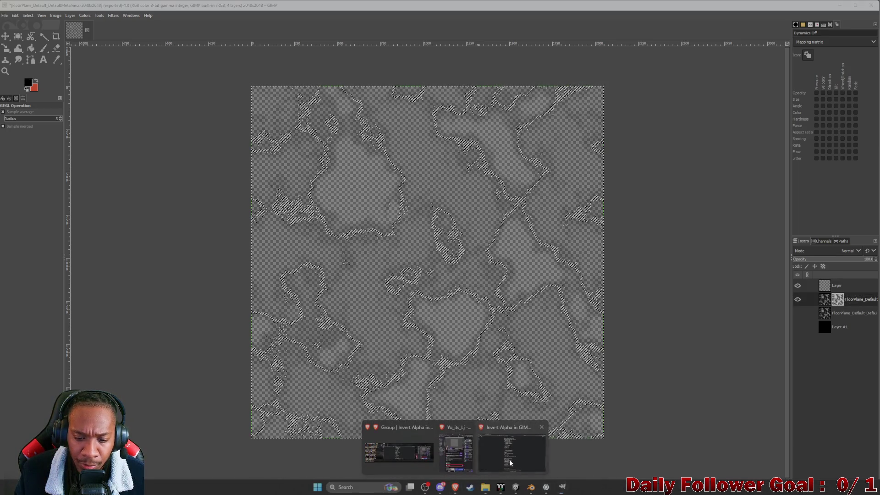
{"action": "left_click", "coordinate": [510, 462]}
{"action": "scroll", "coordinate": [377, 357], "scroll_direction": "down", "scroll_amount": 2}
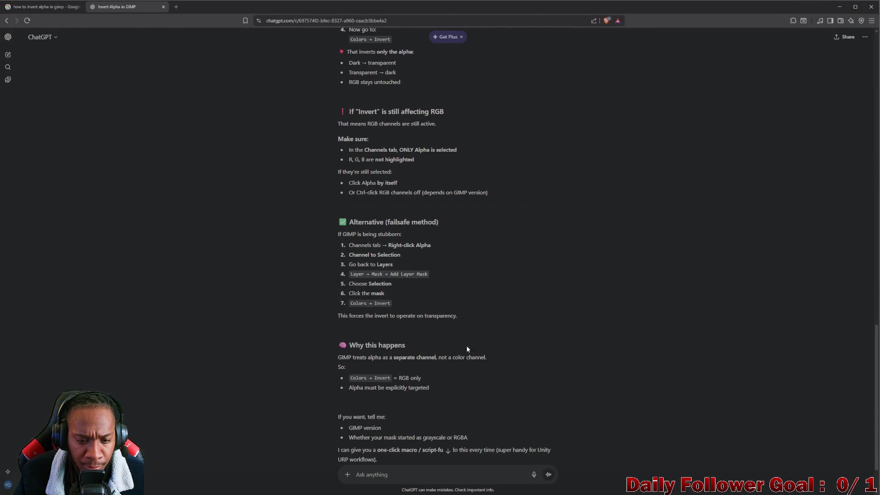
{"action": "left_click", "coordinate": [838, 6]}
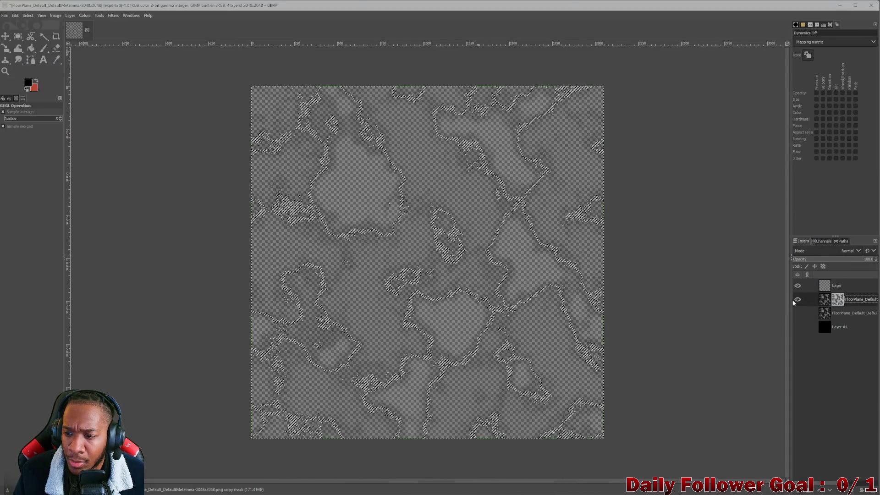
{"action": "left_click", "coordinate": [797, 300]}
{"action": "left_click", "coordinate": [796, 300]}
{"action": "left_click", "coordinate": [797, 300]}
{"action": "left_click", "coordinate": [797, 301]}
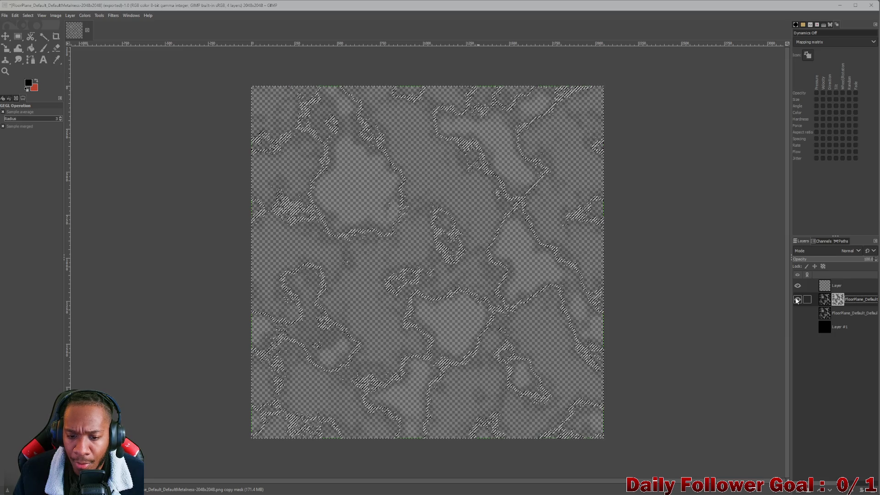
- Toggle FloorPlane_Default's visibility off and on, and confirm its blend mode stays Normal
{"action": "left_click", "coordinate": [797, 299]}
{"action": "left_click", "coordinate": [797, 300]}
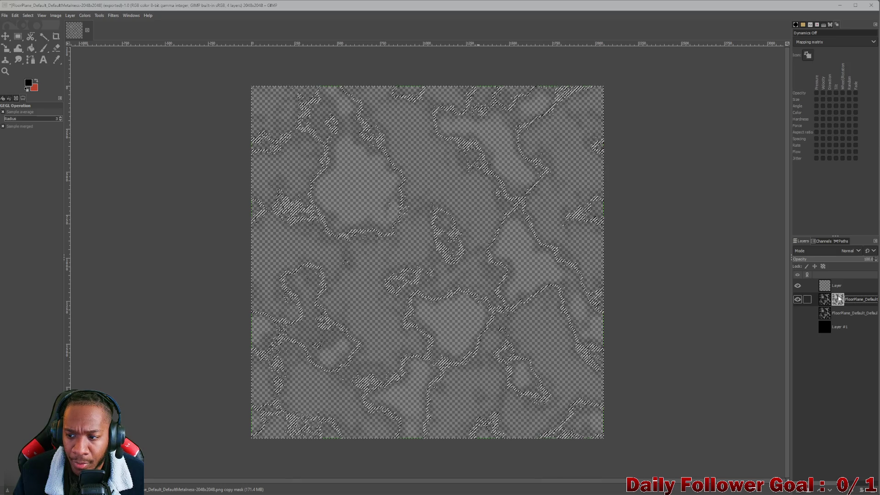
{"action": "double_click", "coordinate": [839, 299]}
{"action": "left_click", "coordinate": [807, 268]}
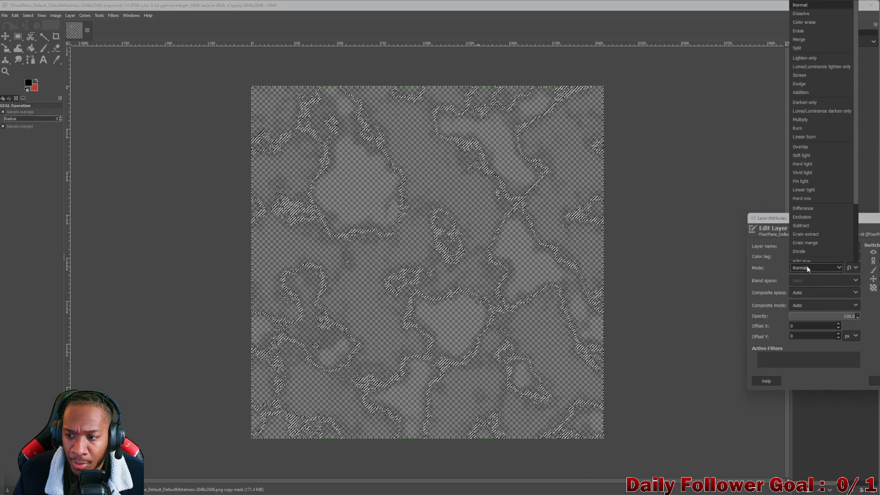
{"action": "left_click", "coordinate": [808, 269]}
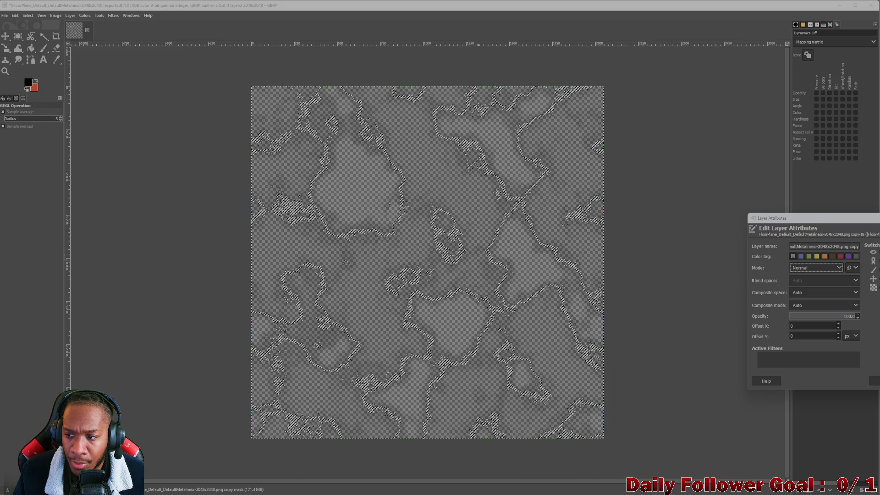
{"action": "key", "text": "Return"}
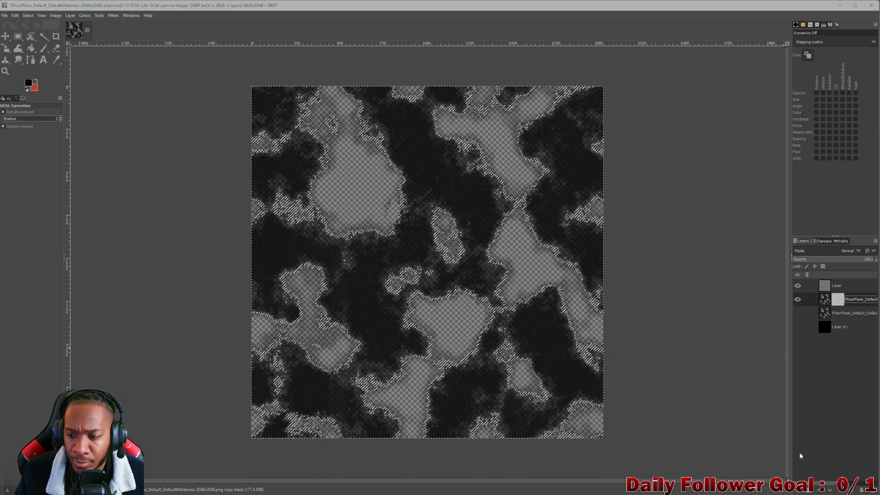
- Create an empty Layer #2 below FloorPlane_Default and pick the Bucket Fill tool
{"action": "left_click", "coordinate": [797, 491]}
{"action": "key", "text": "Return"}
{"action": "left_click_drag", "start_coordinate": [846, 300], "coordinate": [846, 325]}
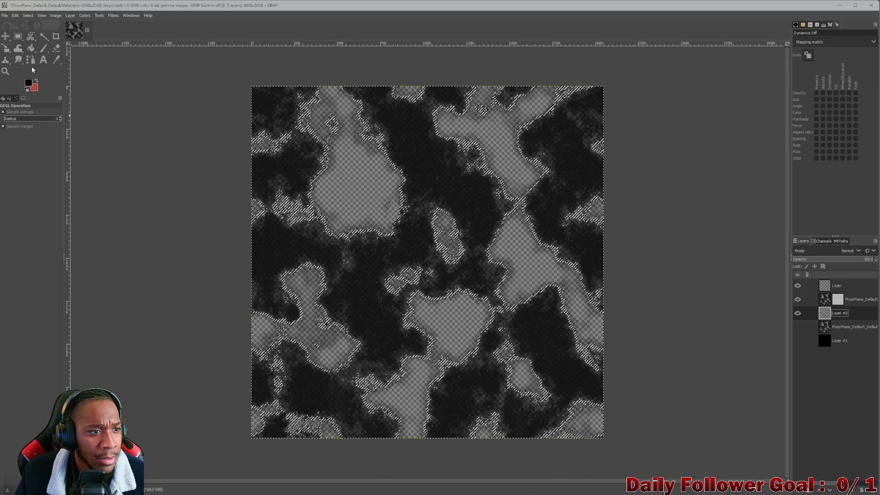
{"action": "left_click", "coordinate": [30, 48]}
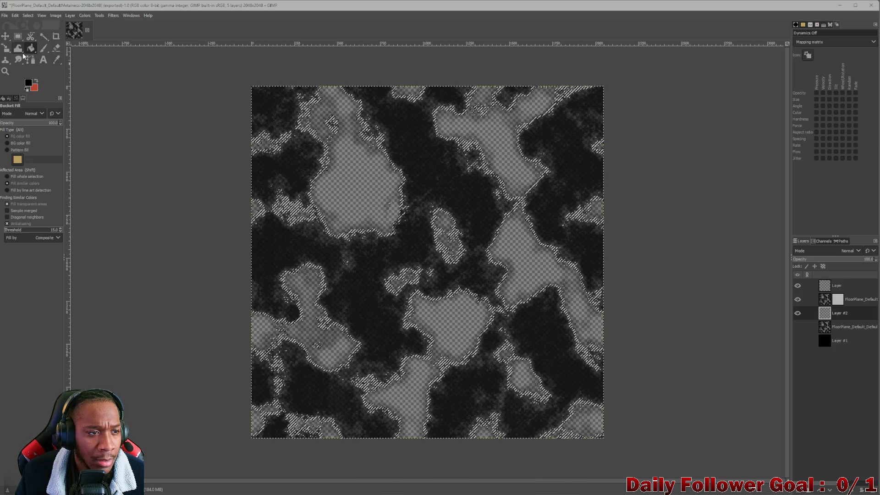
- Select FloorPlane_Default's layer mask, trial a Linear Invert on it, then undo it
{"action": "left_click", "coordinate": [840, 303]}
{"action": "right_click", "coordinate": [840, 302]}
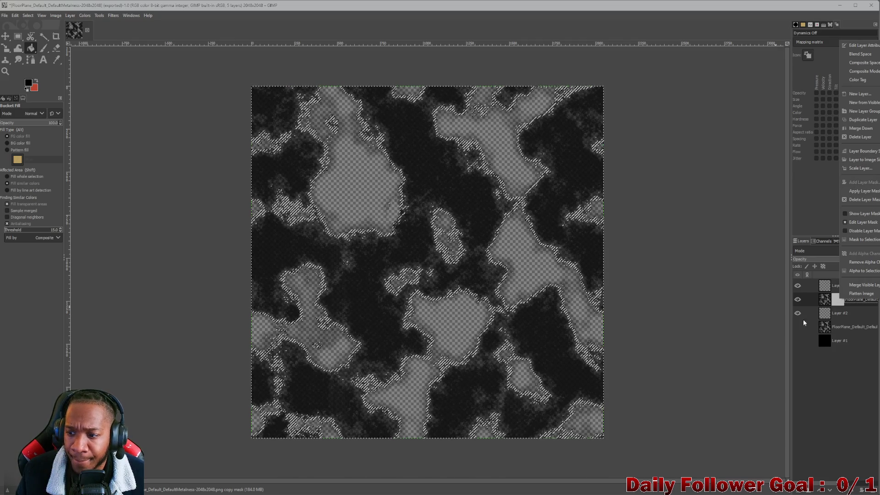
{"action": "left_click", "coordinate": [802, 299]}
{"action": "left_click", "coordinate": [69, 15]}
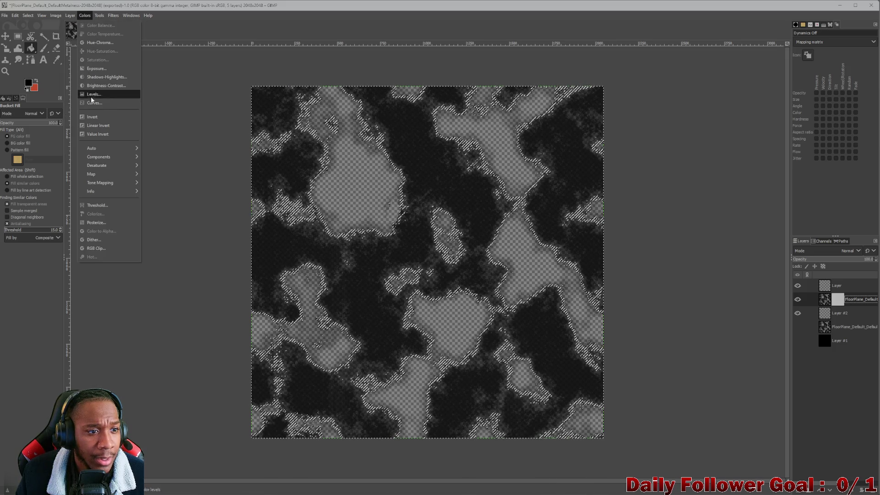
{"action": "left_click", "coordinate": [95, 125]}
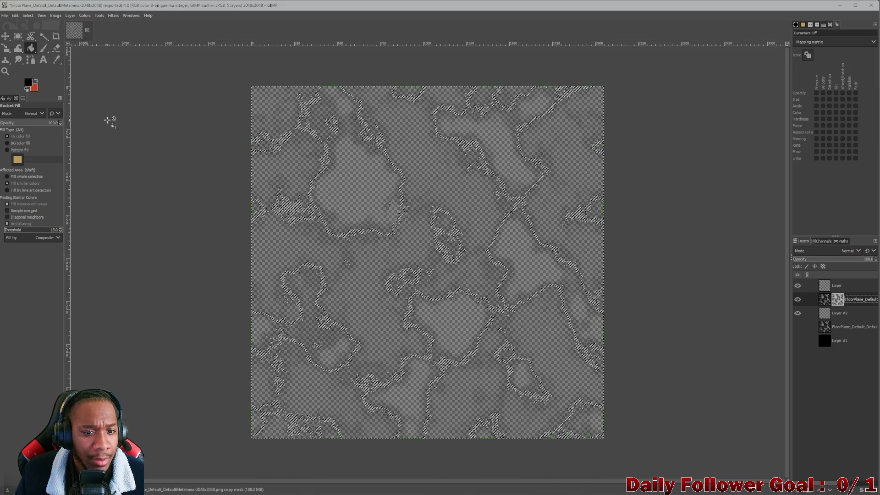
{"action": "key", "text": "ctrl+z"}
- Invert the layer mask so the texture shows as light grey patches
{"action": "left_click", "coordinate": [70, 16]}
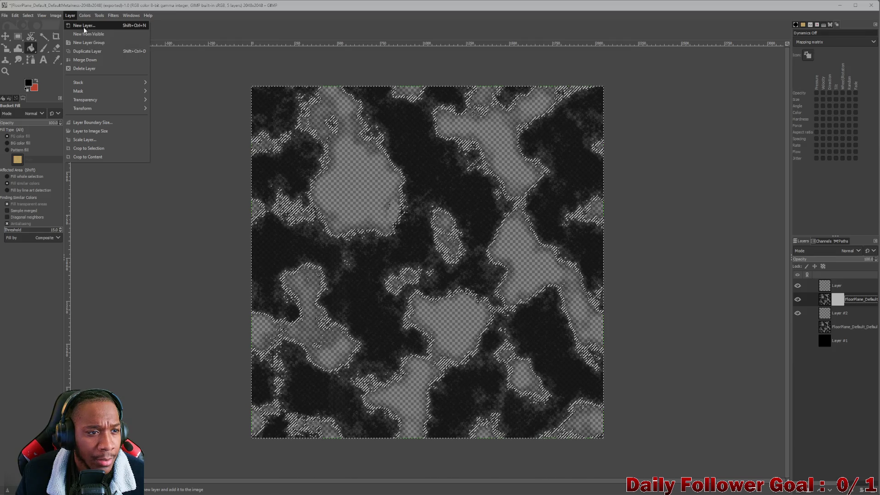
{"action": "mouse_move", "coordinate": [89, 12]}
{"action": "left_click", "coordinate": [92, 116]}
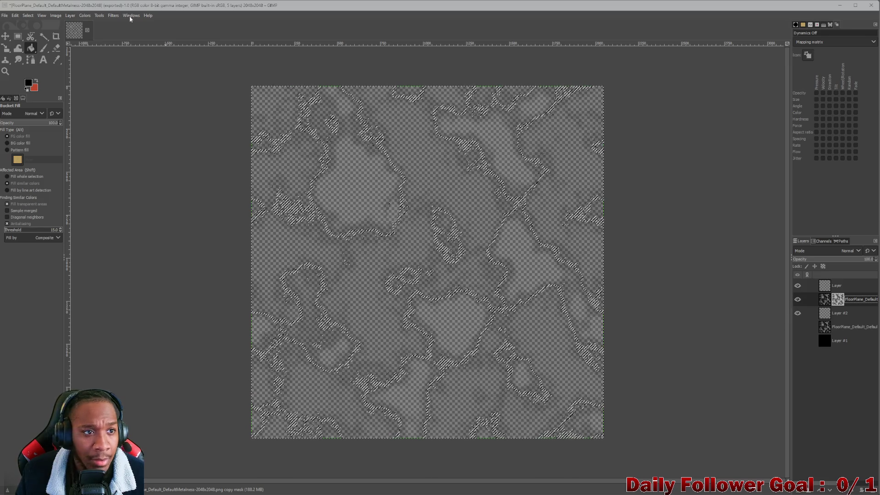
- Run Select > Invert twice on the current selection
{"action": "left_click", "coordinate": [32, 17]}
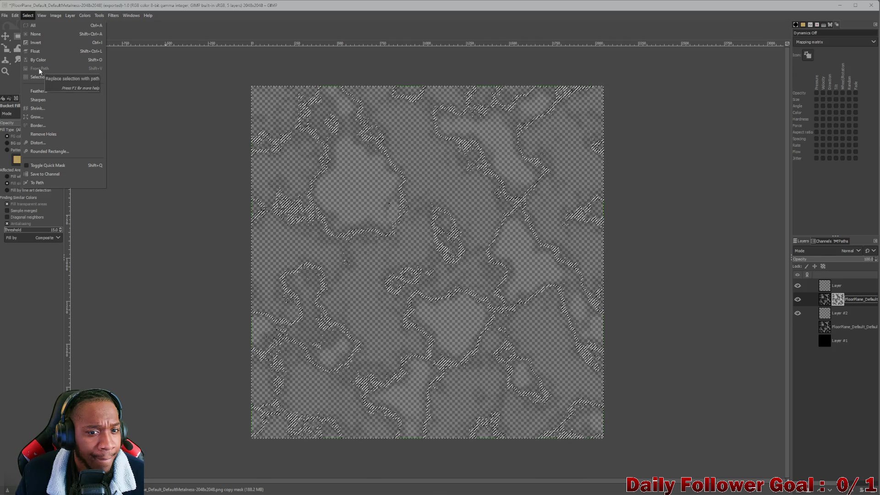
{"action": "left_click", "coordinate": [41, 42]}
{"action": "left_click", "coordinate": [28, 16]}
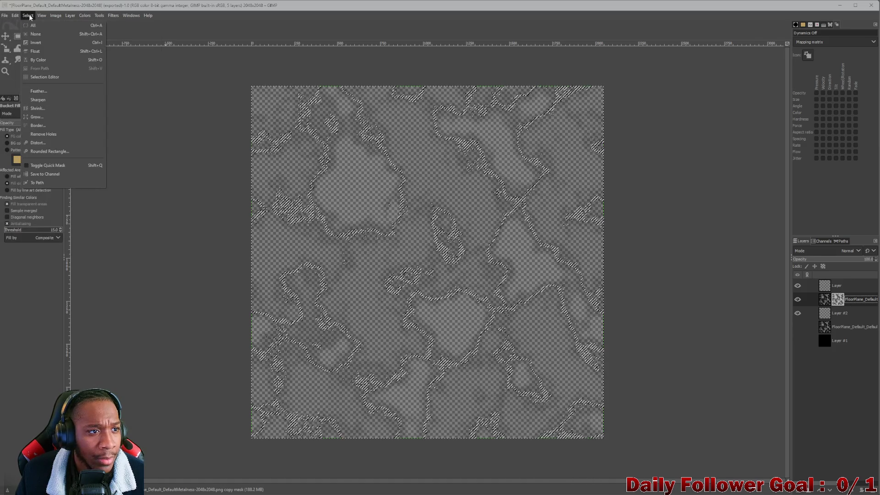
{"action": "left_click", "coordinate": [41, 42]}
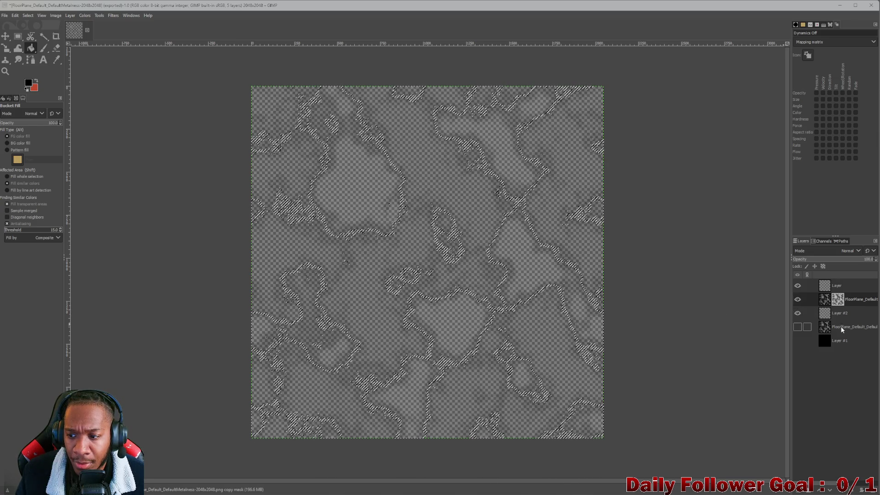
- Bucket-fill the selected area on Layer #2 and switch to the Paintbrush tool
{"action": "left_click", "coordinate": [830, 315]}
{"action": "left_click", "coordinate": [354, 178]}
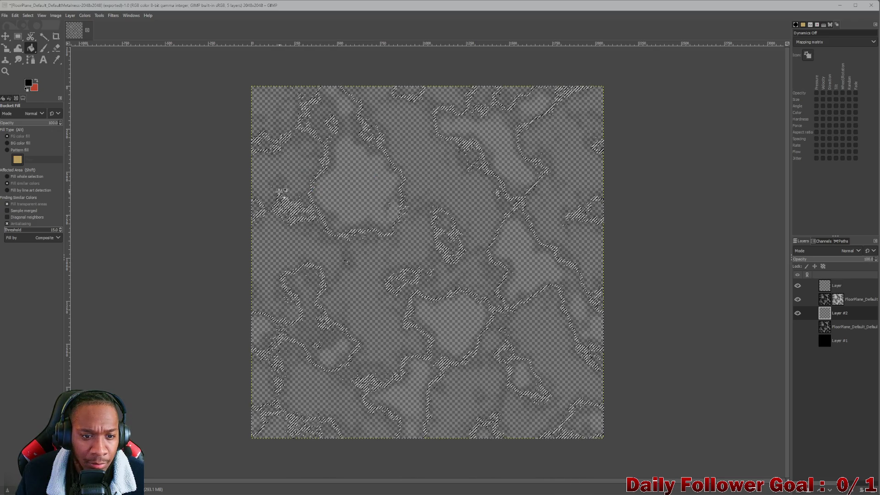
{"action": "left_click", "coordinate": [43, 48]}
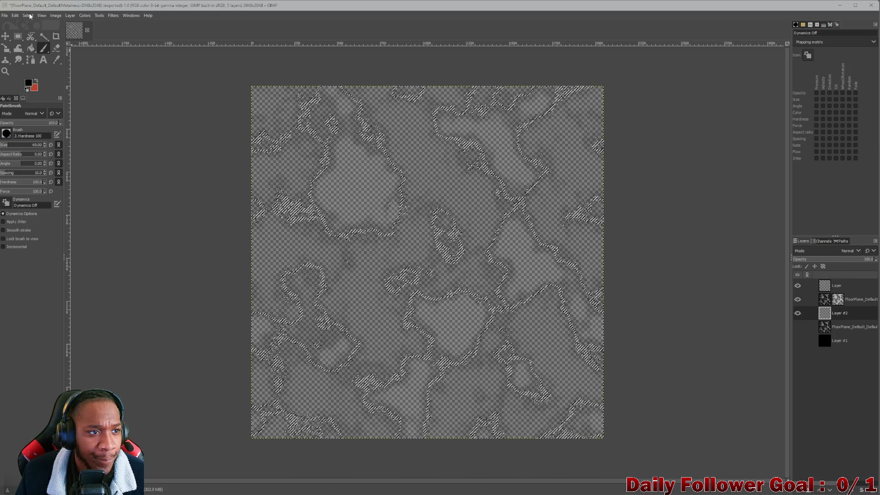
- Invert the selection twice, then hide FloorPlane_Default and the top Layer so only Layer #2 shows
{"action": "left_click", "coordinate": [28, 15]}
{"action": "left_click", "coordinate": [40, 42]}
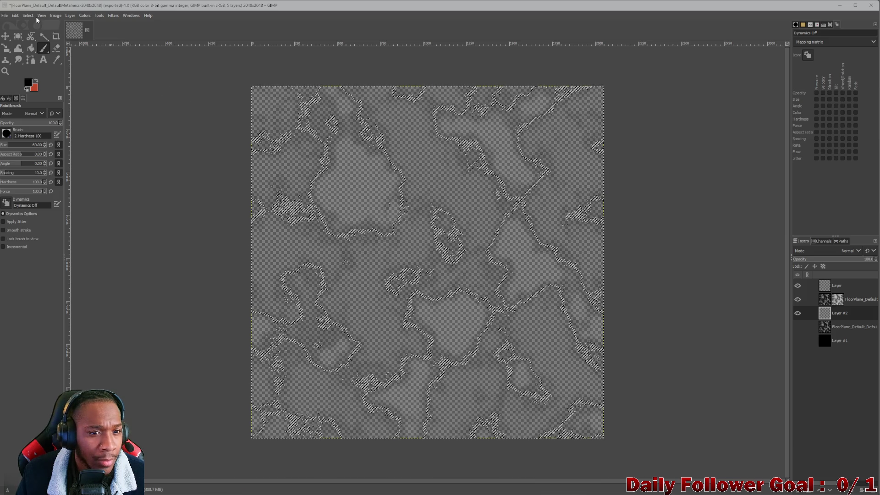
{"action": "left_click", "coordinate": [28, 15]}
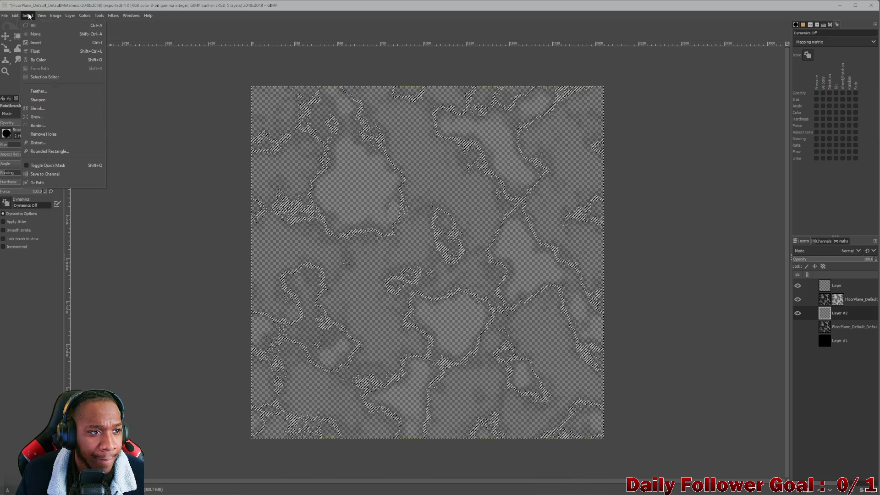
{"action": "left_click", "coordinate": [51, 45]}
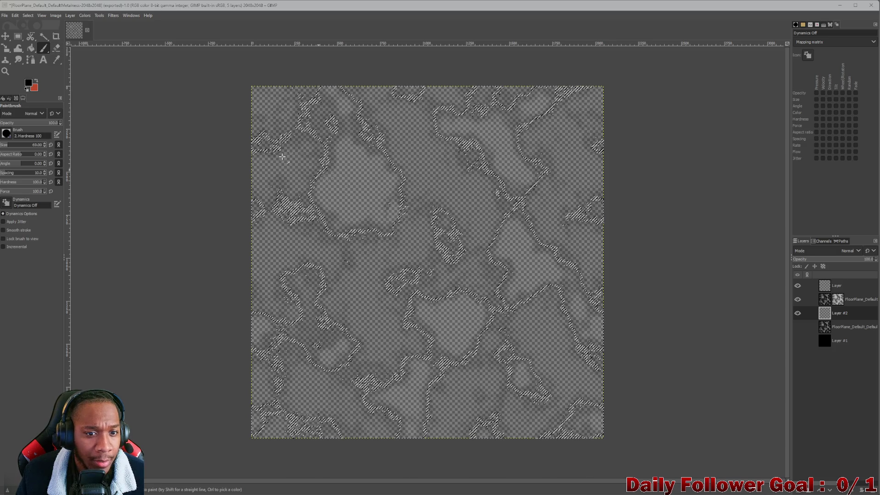
{"action": "left_click", "coordinate": [798, 299]}
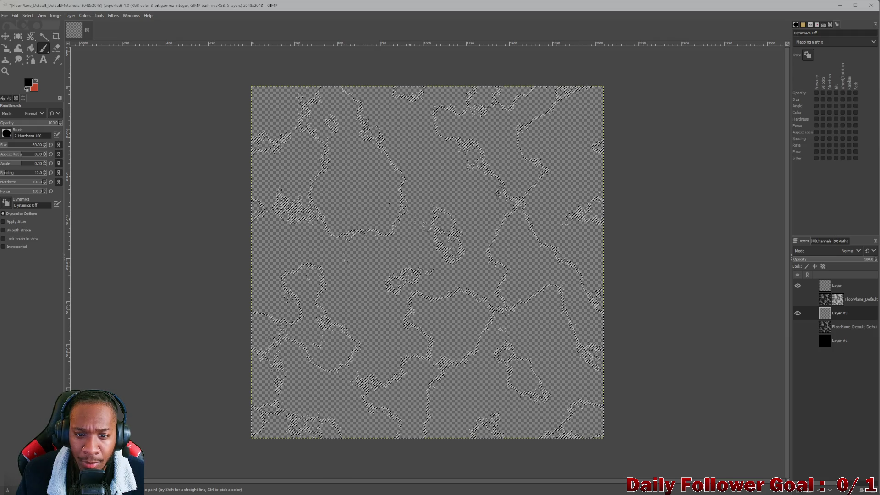
{"action": "left_click", "coordinate": [797, 286]}
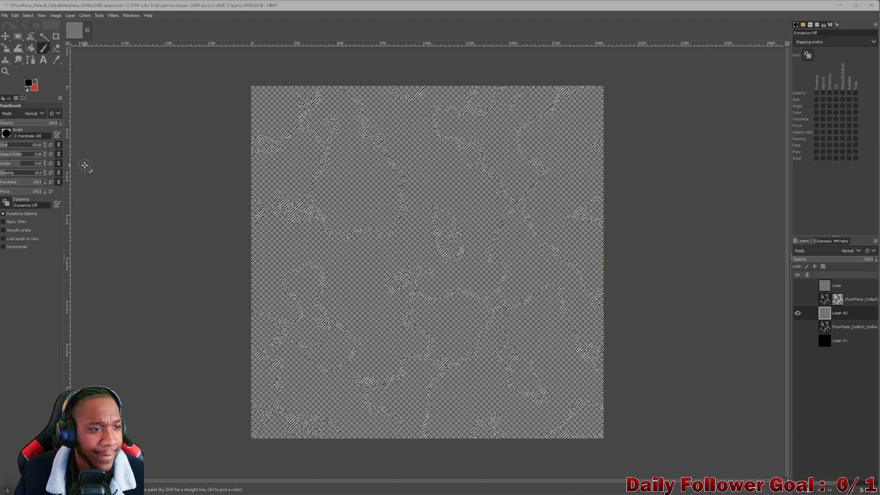
- With Bucket Fill chosen, target the FloorPlane_Default mask and clear the selection with Select > None
{"action": "left_click", "coordinate": [31, 52]}
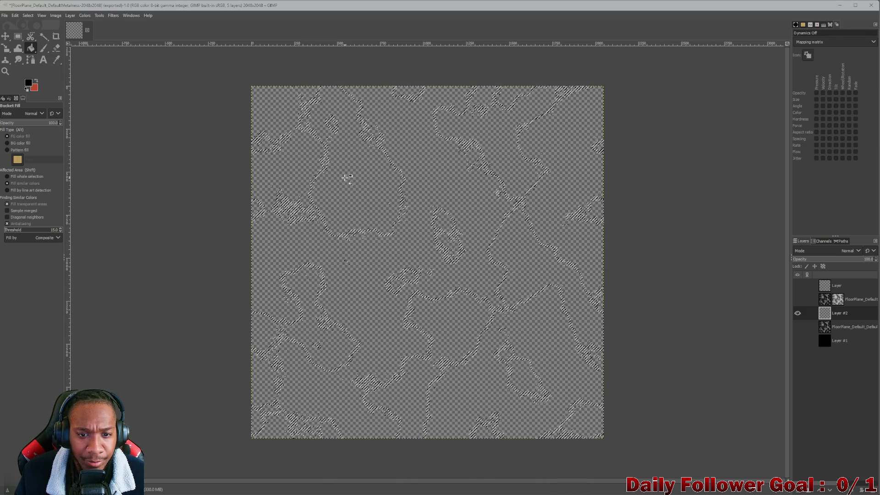
{"action": "left_click", "coordinate": [838, 300]}
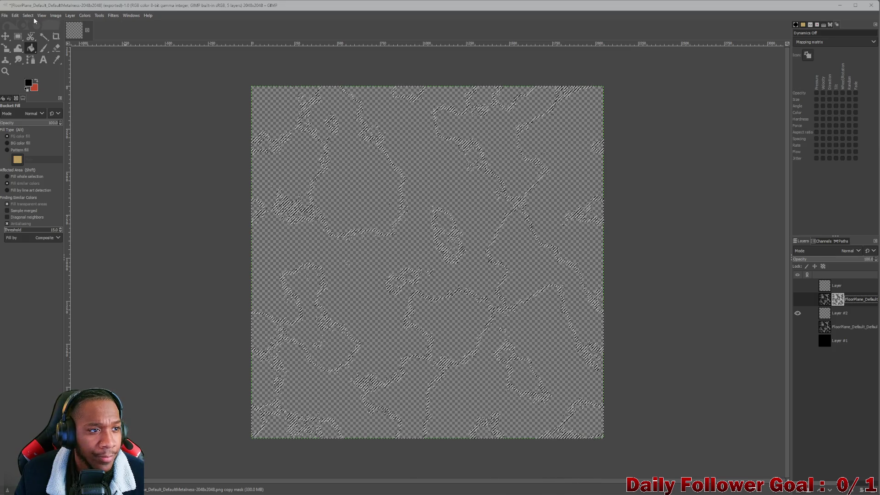
{"action": "left_click", "coordinate": [29, 16]}
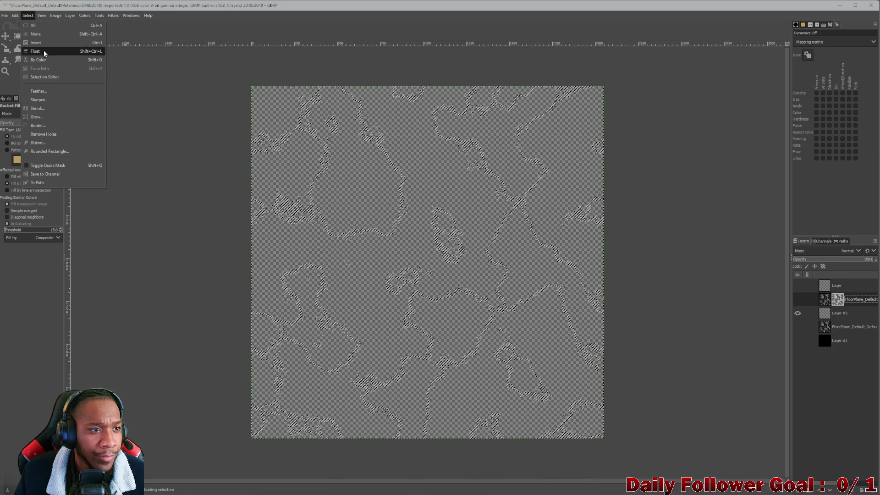
{"action": "left_click", "coordinate": [35, 34]}
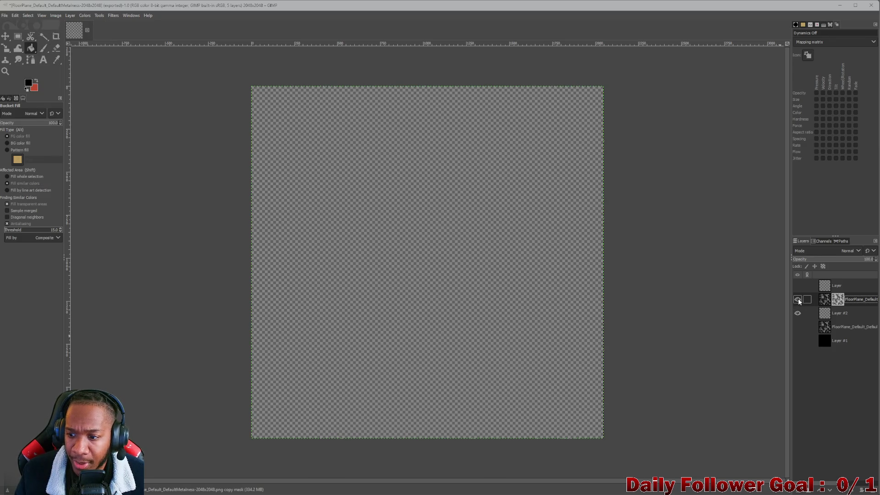
- Make FloorPlane_Default visible again and set the layer itself, not its mask, as active
{"action": "left_click", "coordinate": [797, 300]}
{"action": "left_click", "coordinate": [823, 301]}
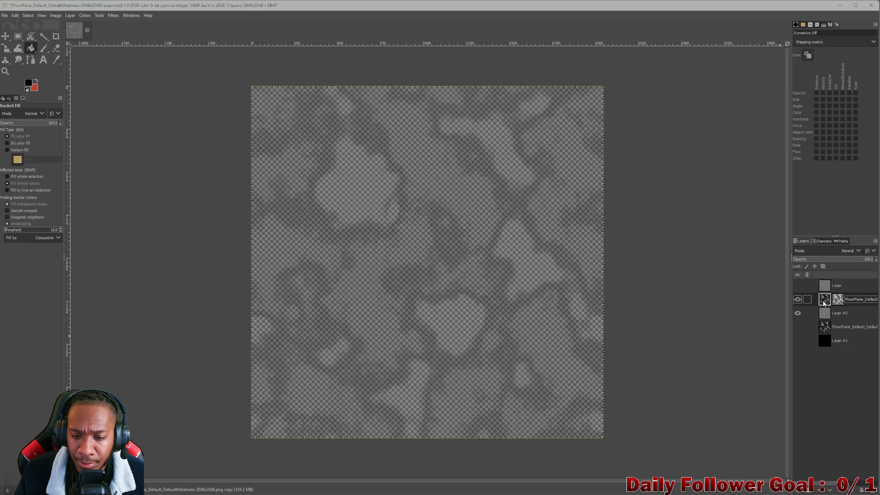
{"action": "right_click", "coordinate": [823, 301]}
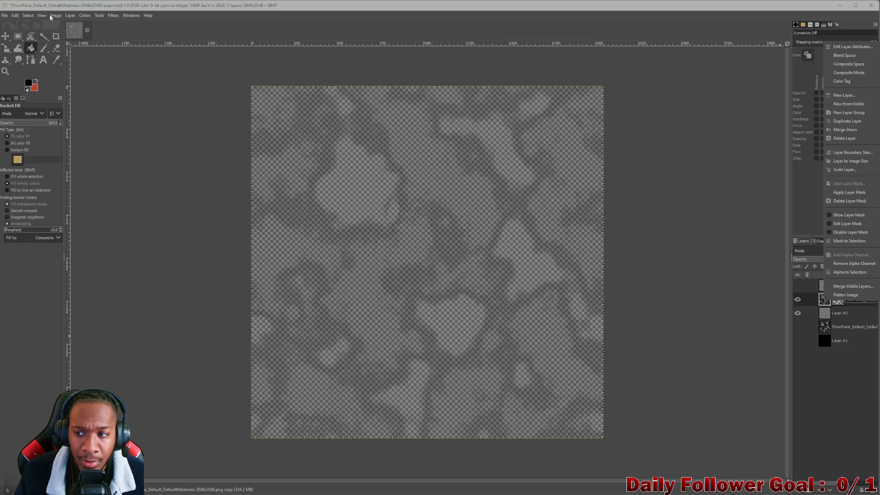
{"action": "left_click", "coordinate": [29, 16]}
{"action": "left_click", "coordinate": [28, 16]}
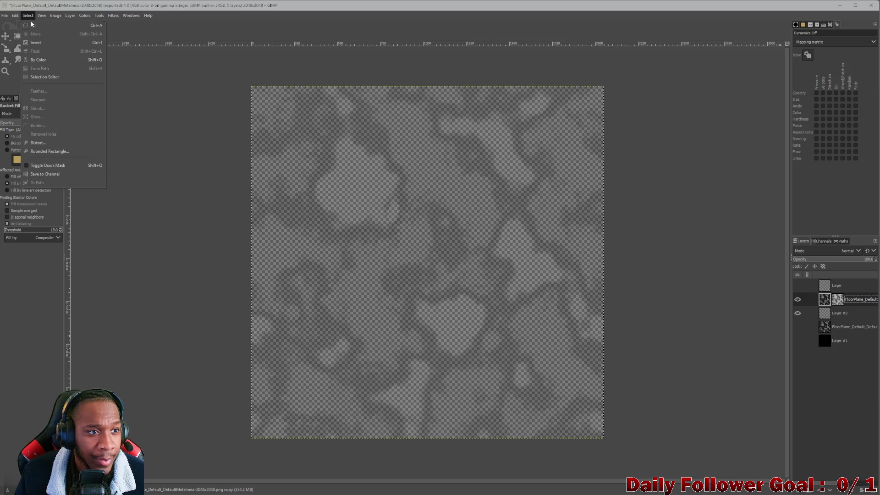